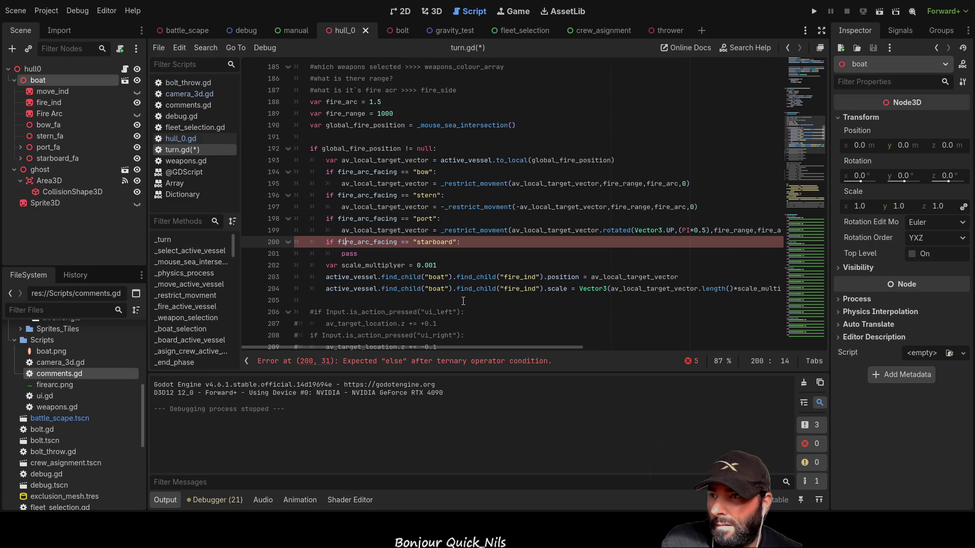
Insert temporary else: and pass lines above the scale_multiplyer line.
key("Down")
key("Down")
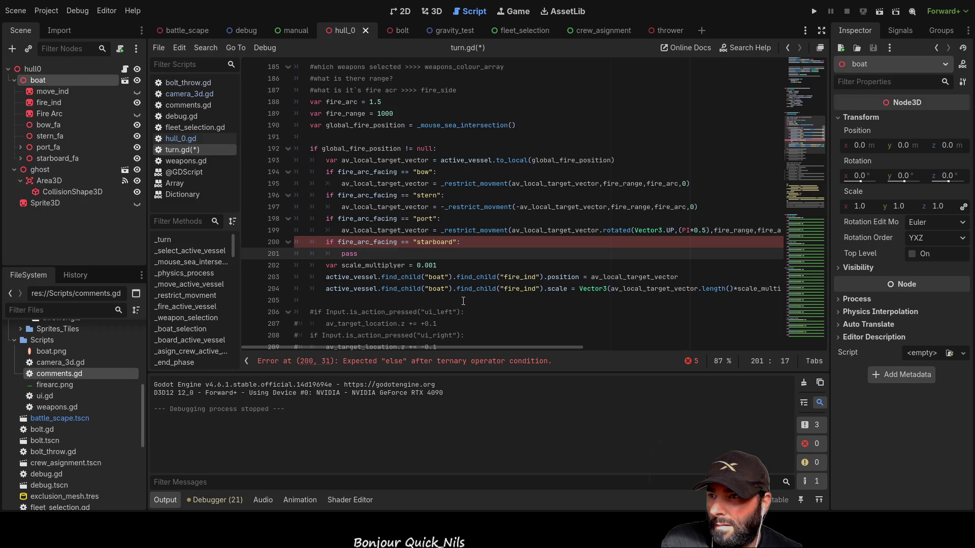
key("Up")
key("Home")
key("Home")
key("Down")
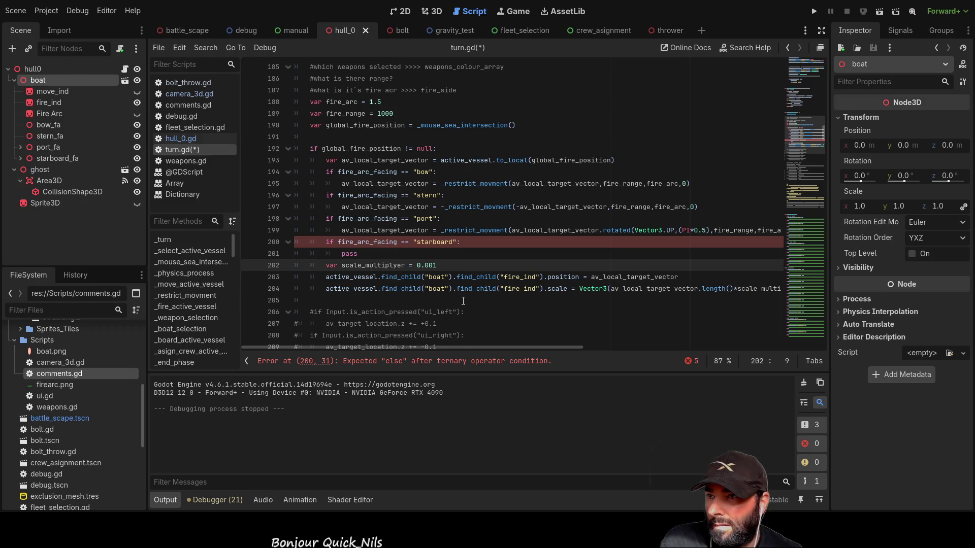
key("ctrl+shift+Return")
type("else:")
key("Return")
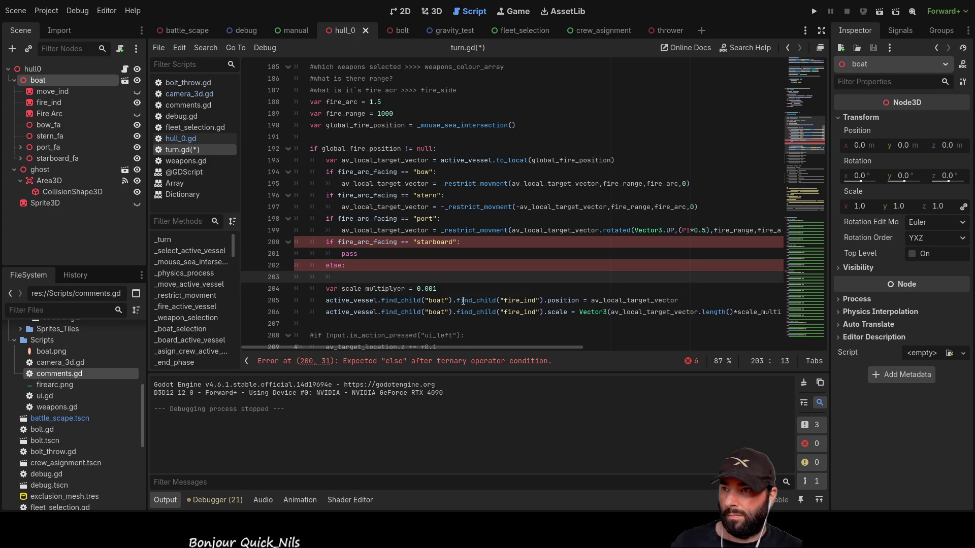
type("pas")
key("Up")
key("Up")
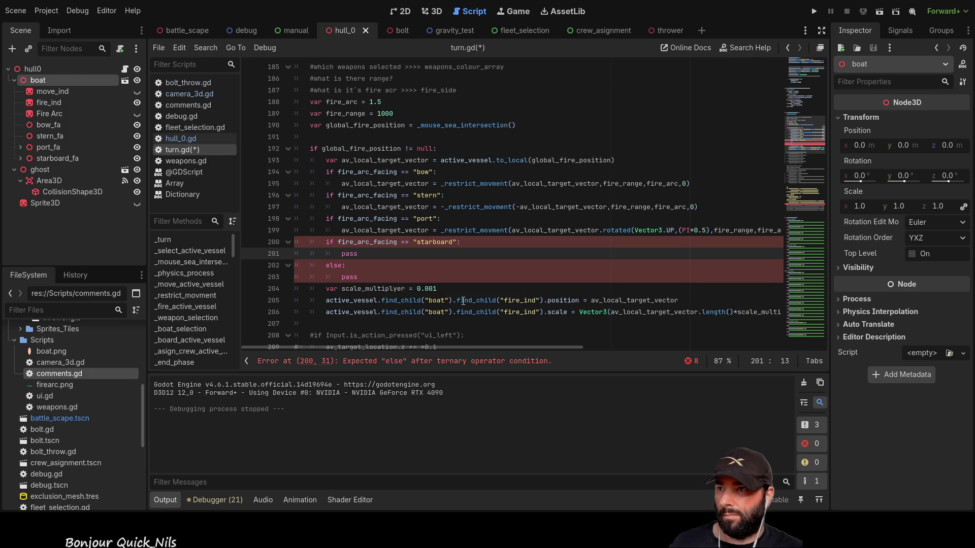
Add the missing closing ')' after (PI*0.5) on port-facing line 199.
key("Up")
key("Right")
key("Right")
key("Right")
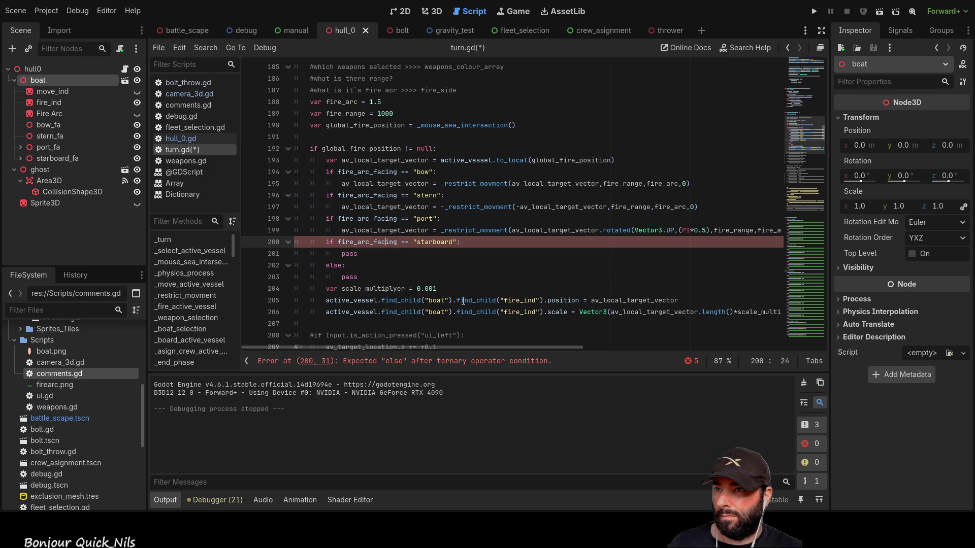
key("Down")
key("Up")
key("End")
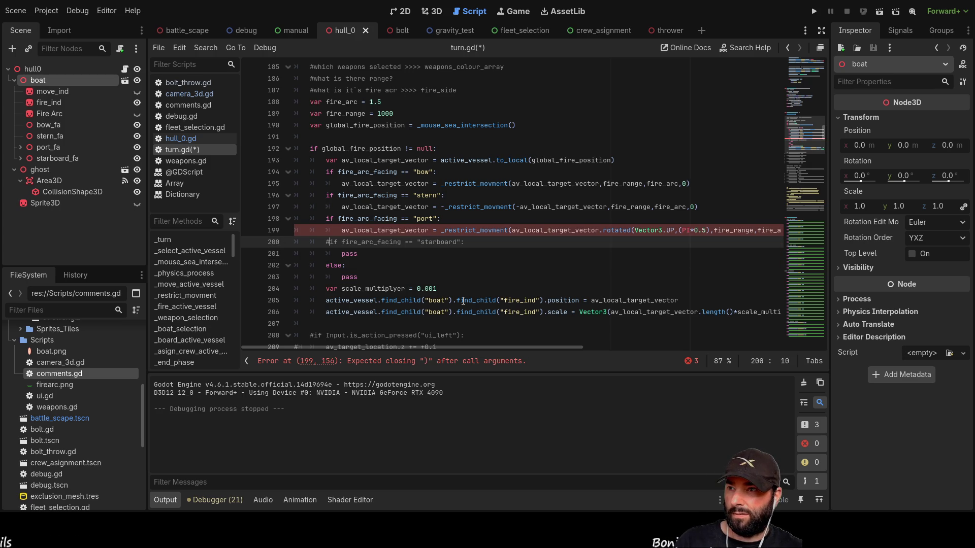
key("Up")
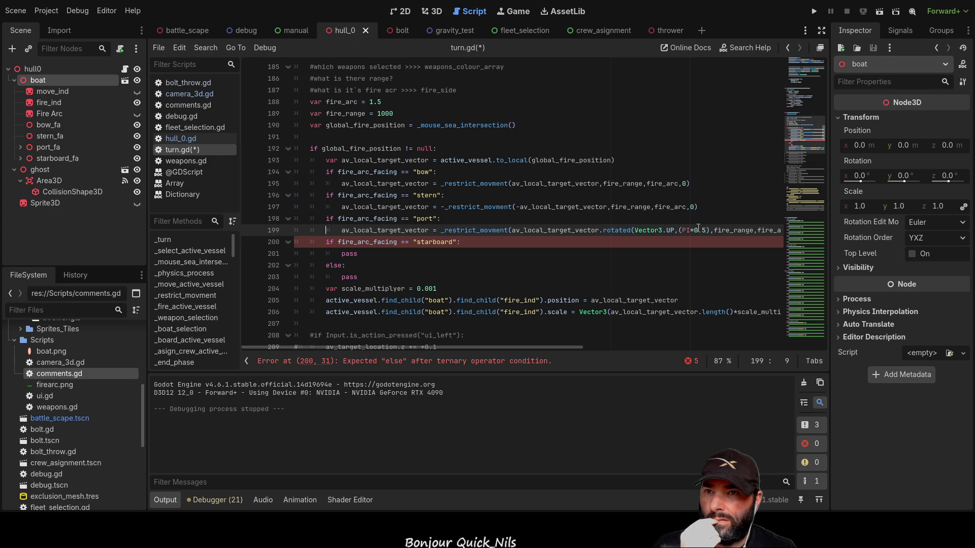
left_click_drag(711, 228, 679, 228)
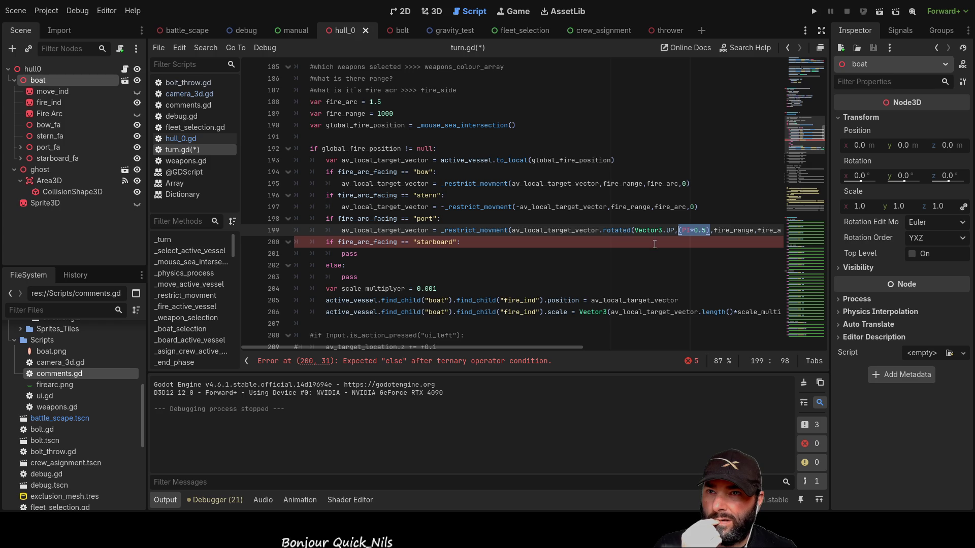
key("Right")
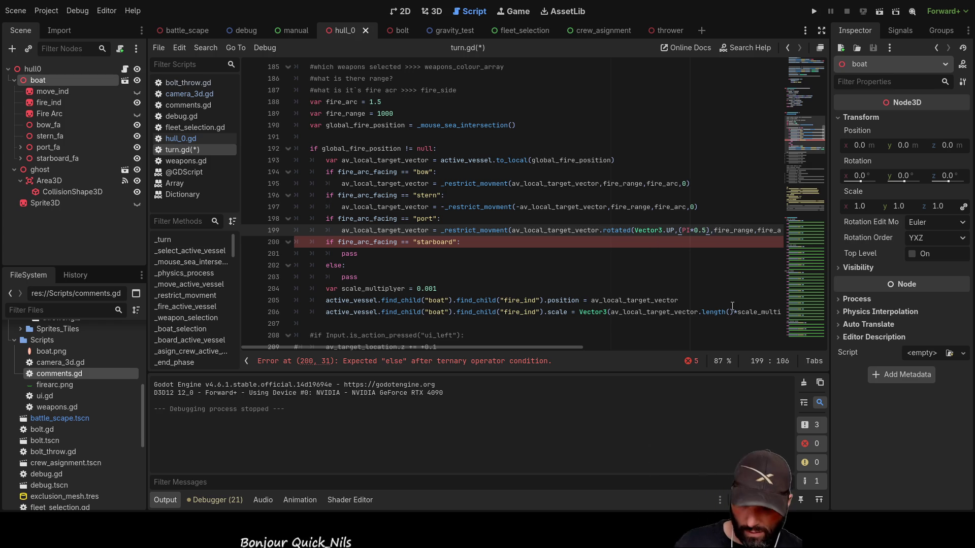
type(")")
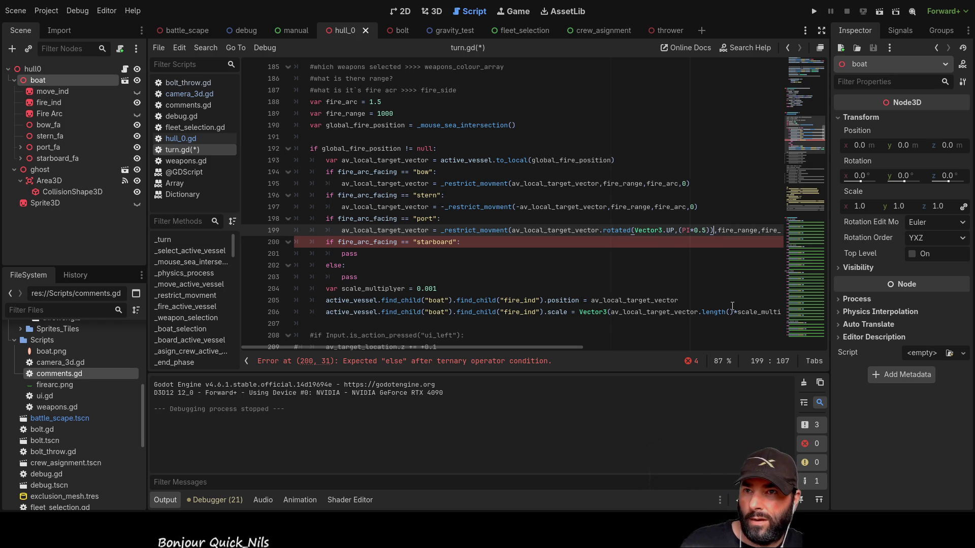
key("Right")
key("Right")
key("Right")
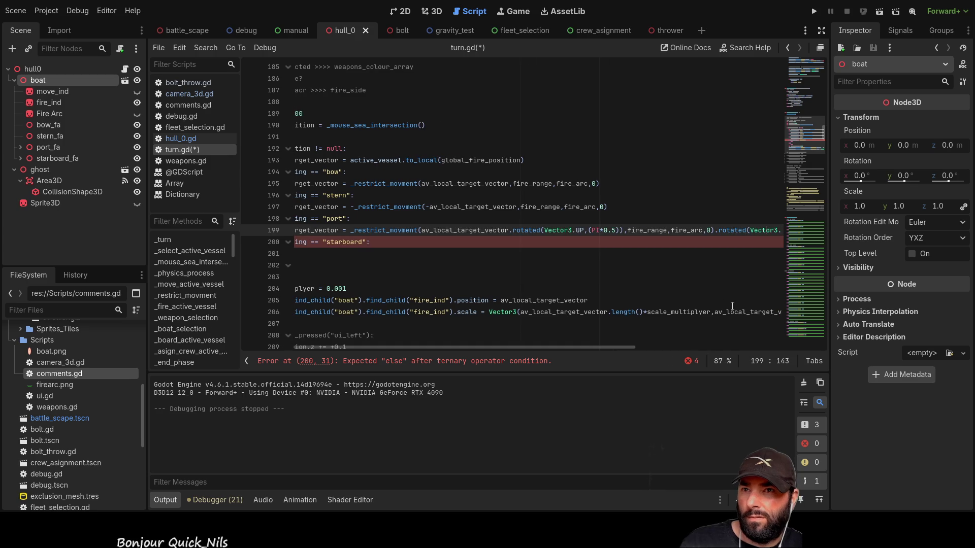
Delete the temporary else: and pass lines and the leftover empty line.
key("Down")
key("Home")
key("Right")
key("Right")
key("Right")
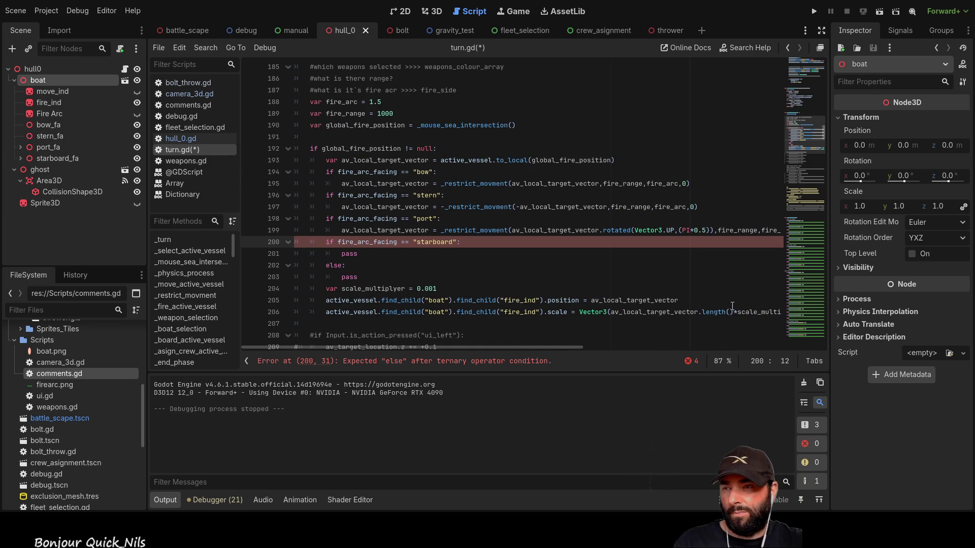
left_click_drag(535, 349, 659, 347)
left_click(694, 229)
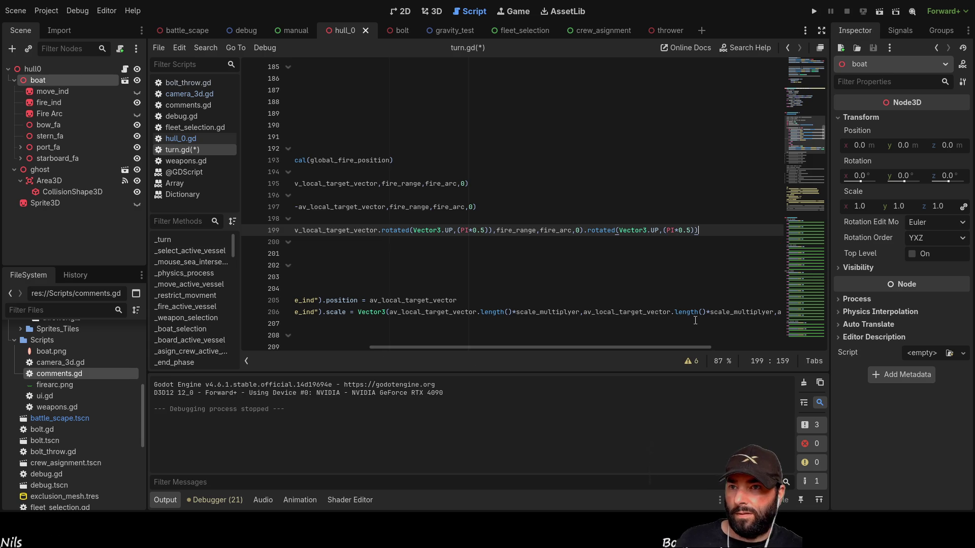
left_click_drag(646, 348, 447, 347)
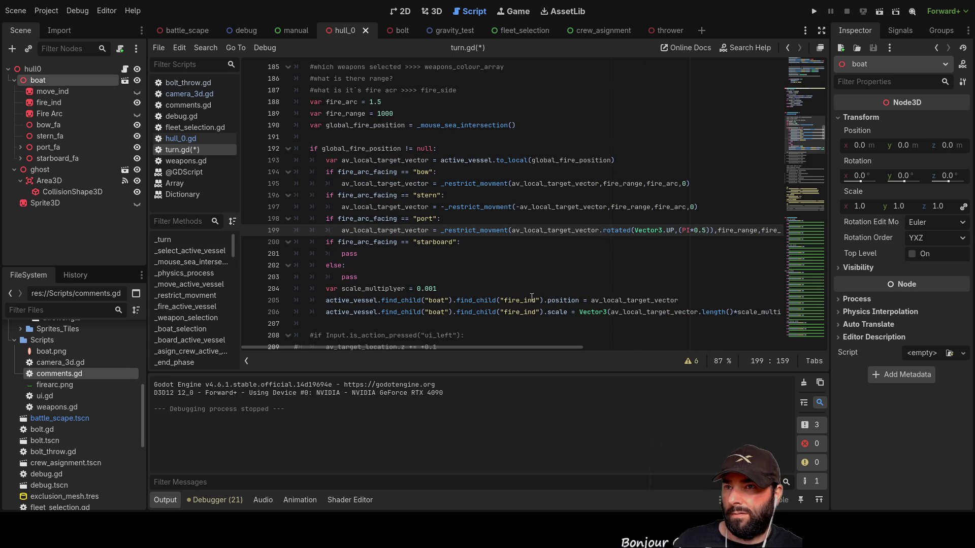
left_click(470, 242)
left_click_drag(359, 277, 294, 265)
key("BackSpace")
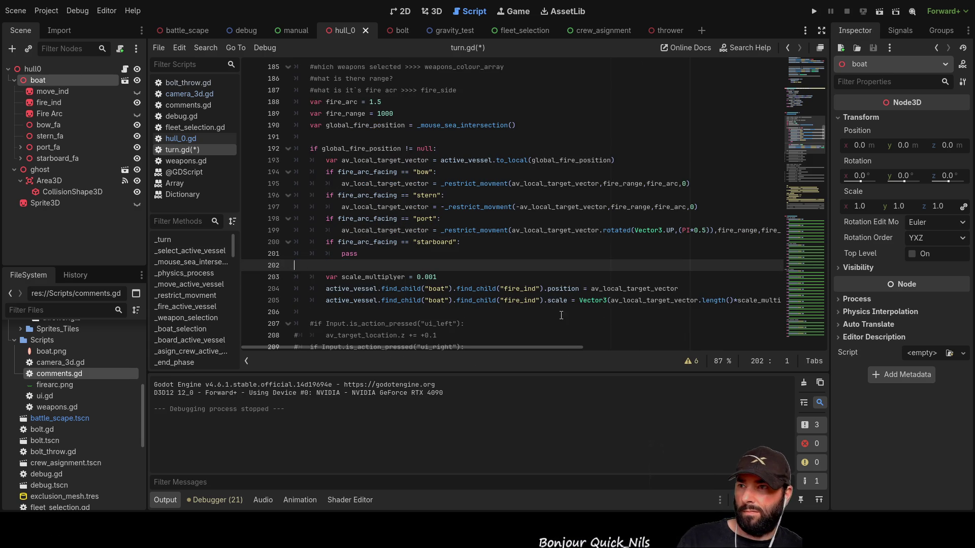
key("Delete")
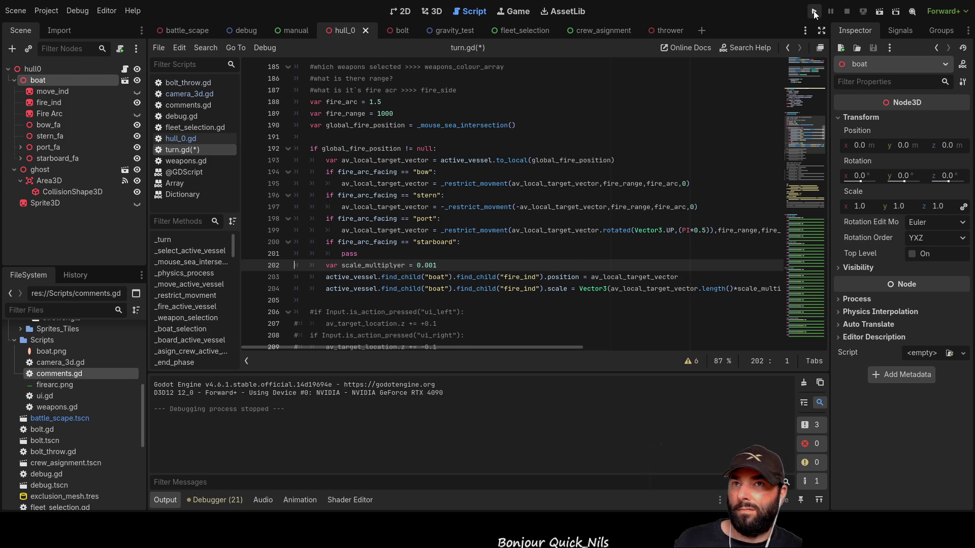
Run the project, click target points on the sea and steer the ship with D and W.
left_click(813, 10)
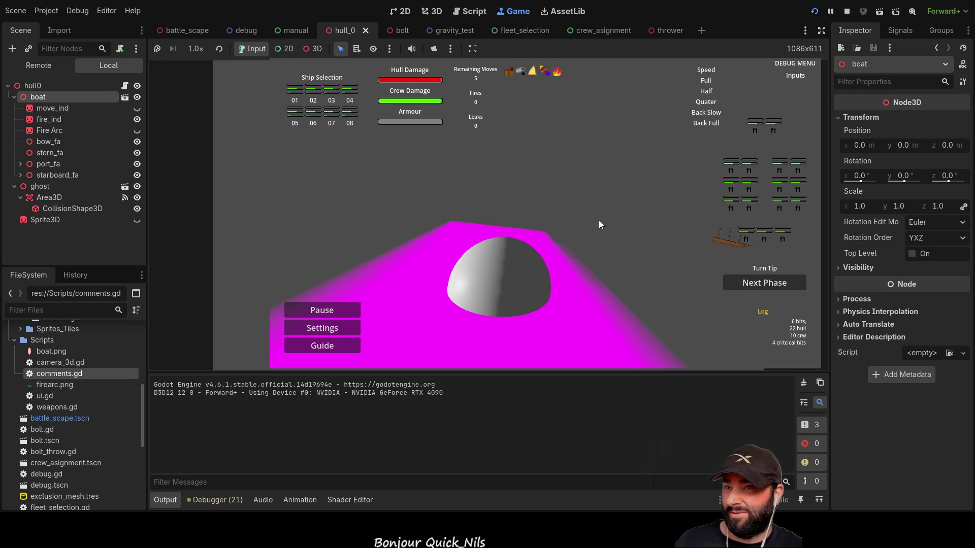
left_click(621, 239)
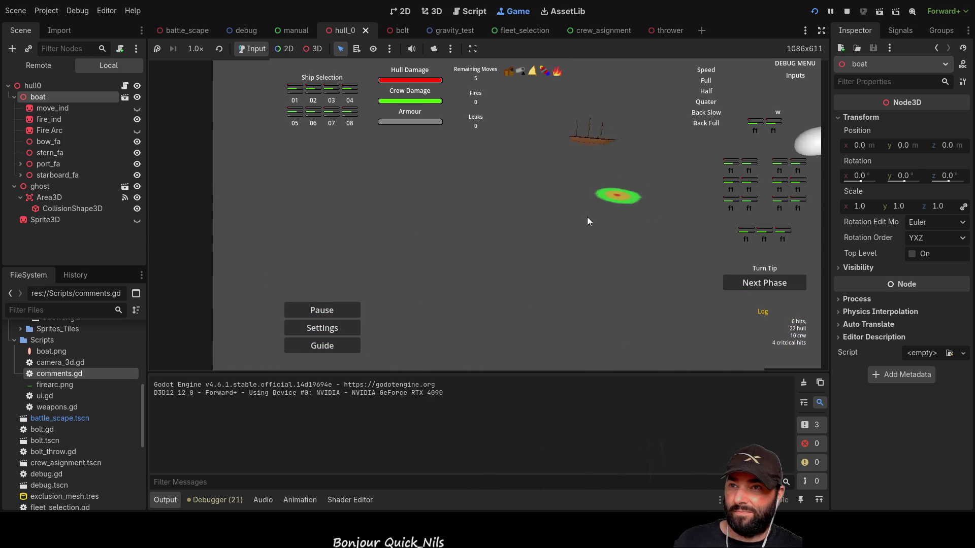
left_click(775, 162)
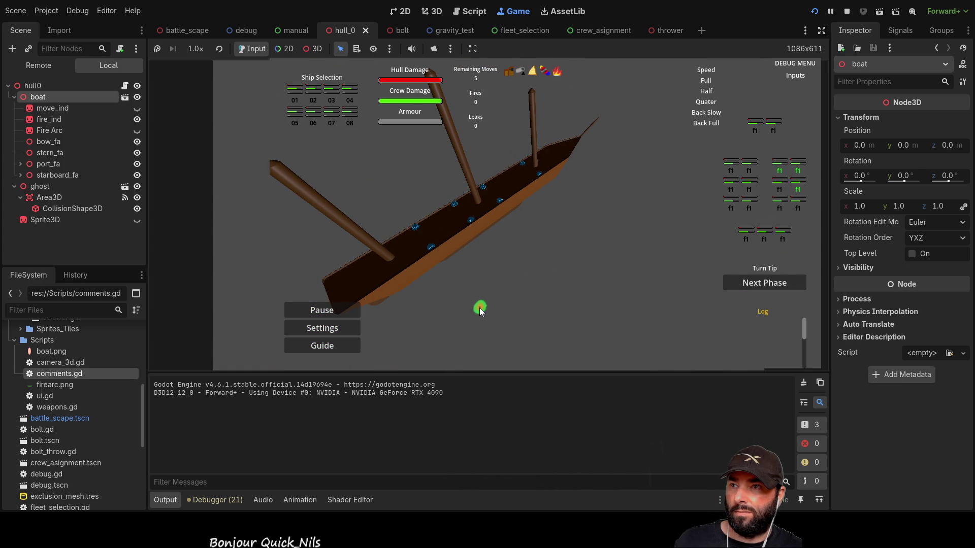
key("d")
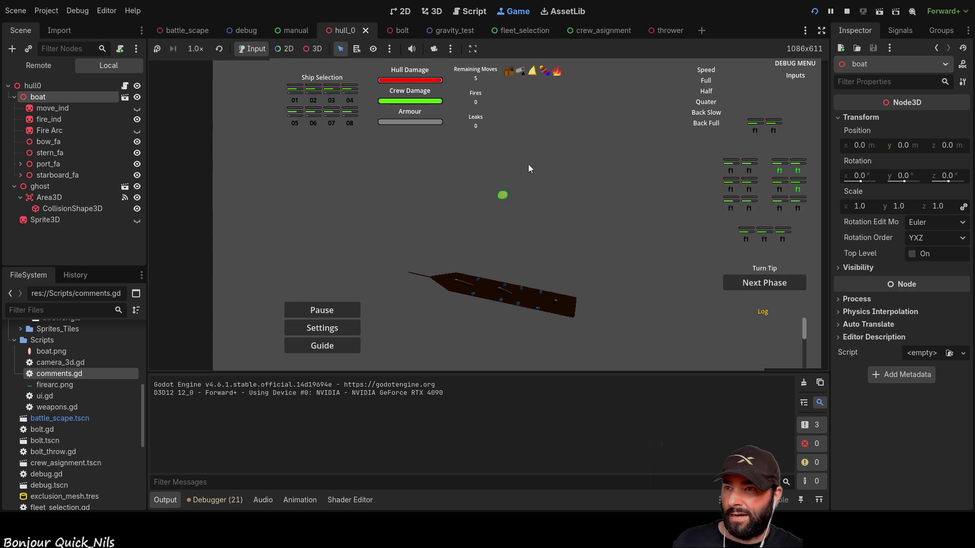
left_click(467, 345)
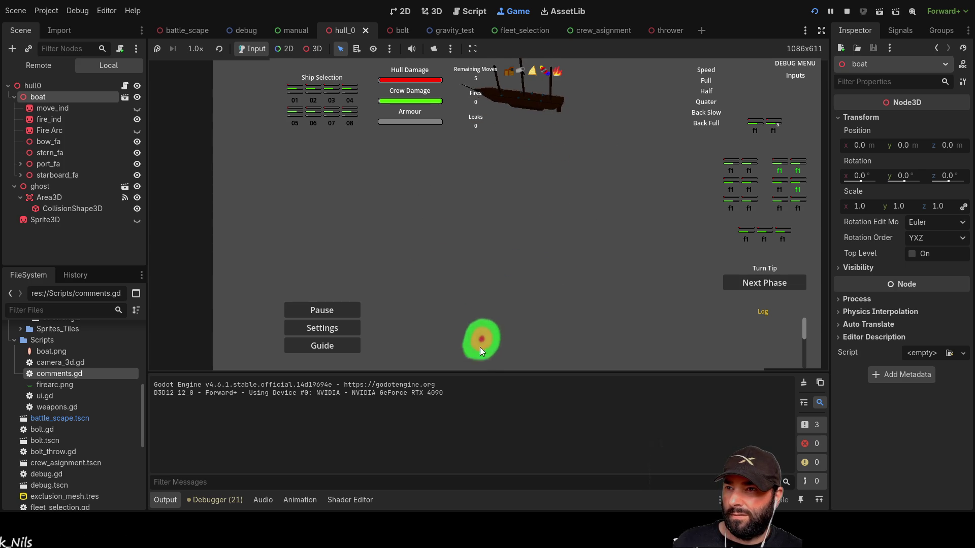
key("w")
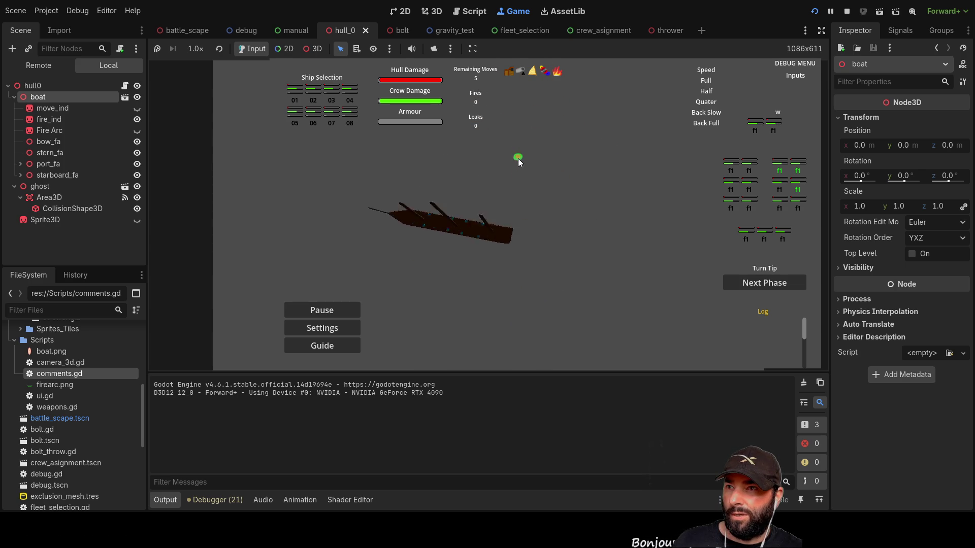
left_click(516, 163)
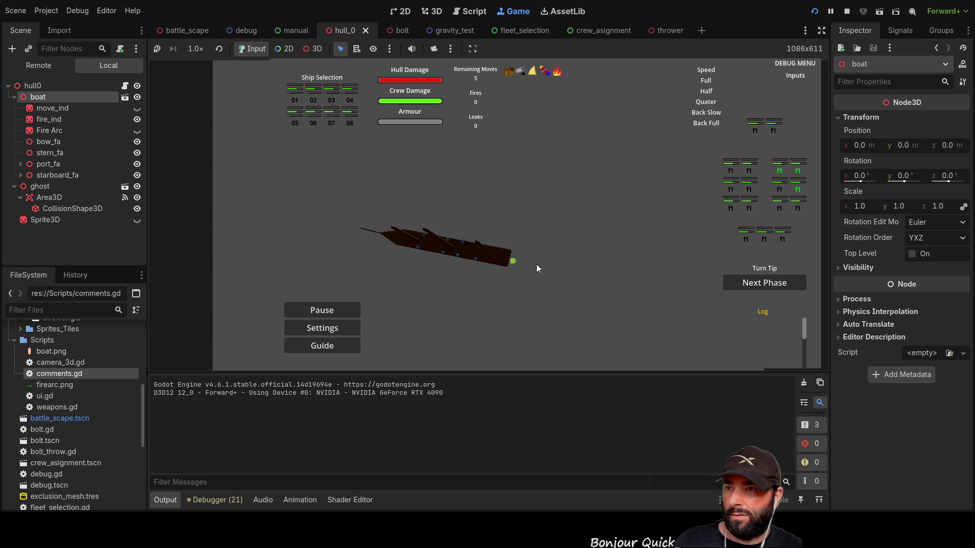
left_click(578, 156)
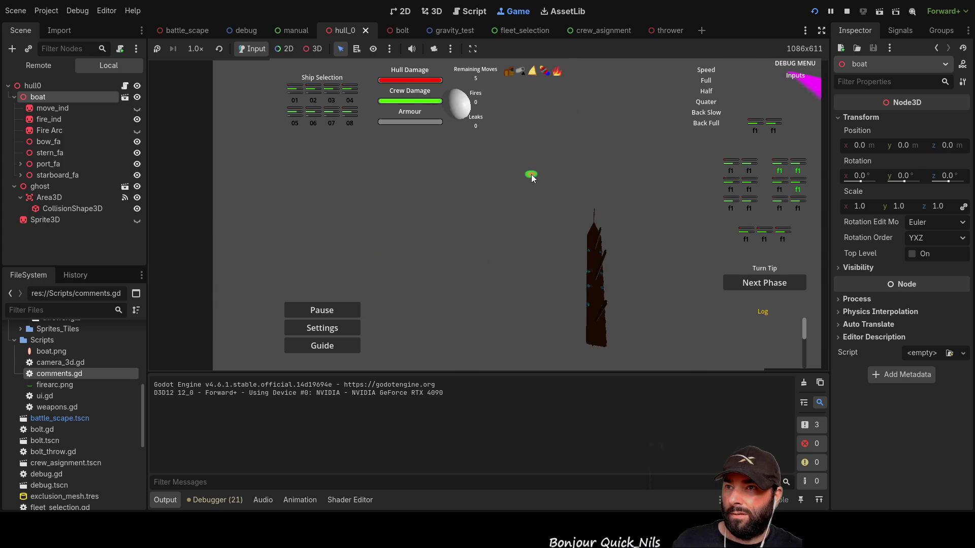
Activate weapons on the left-hand fleet-grid ships, order a move to the marker, then stop.
left_click(779, 168)
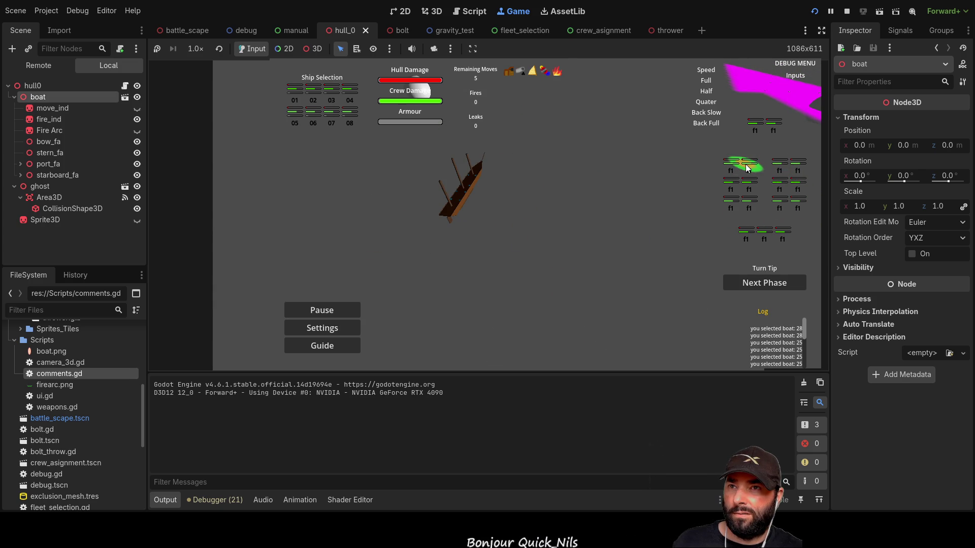
left_click(734, 175)
left_click(731, 181)
left_click(749, 181)
left_click(750, 199)
left_click(731, 199)
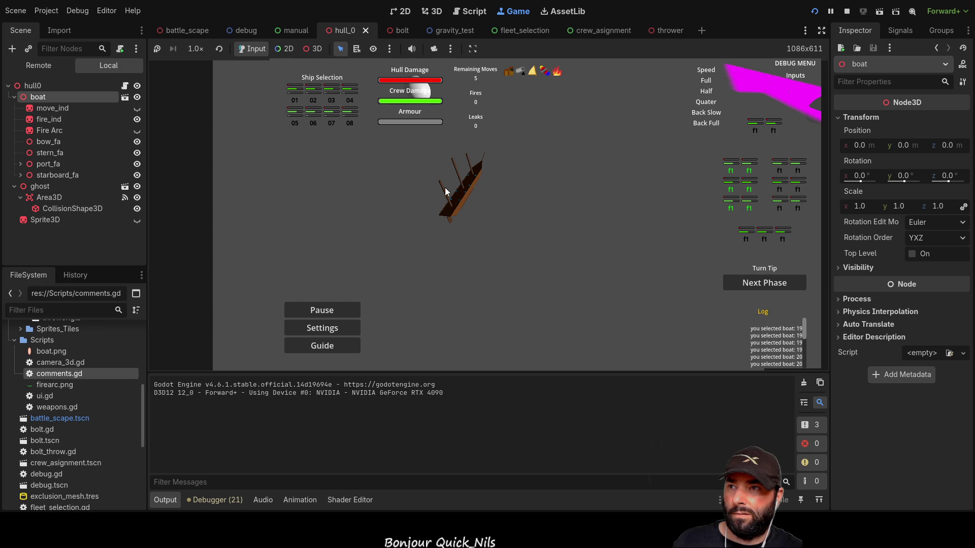
left_click(596, 223)
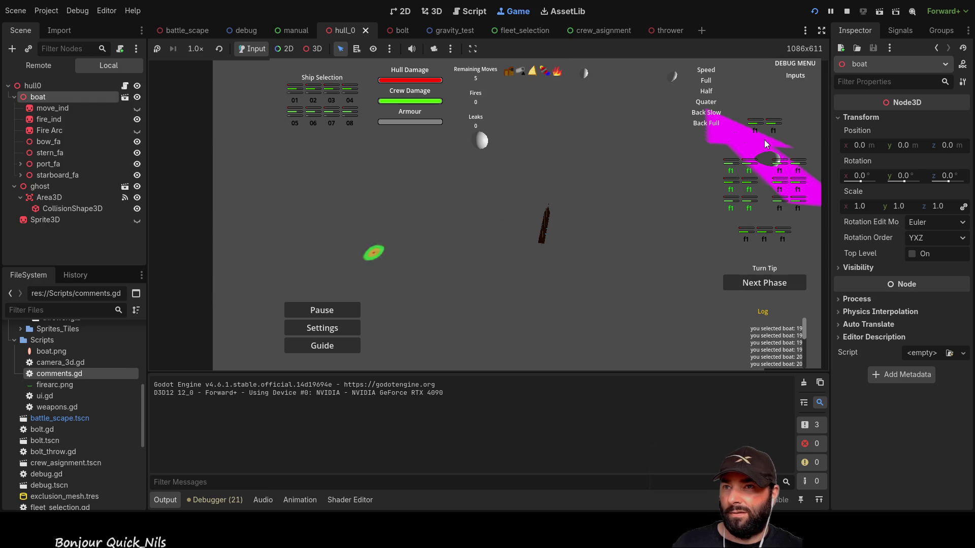
left_click(847, 11)
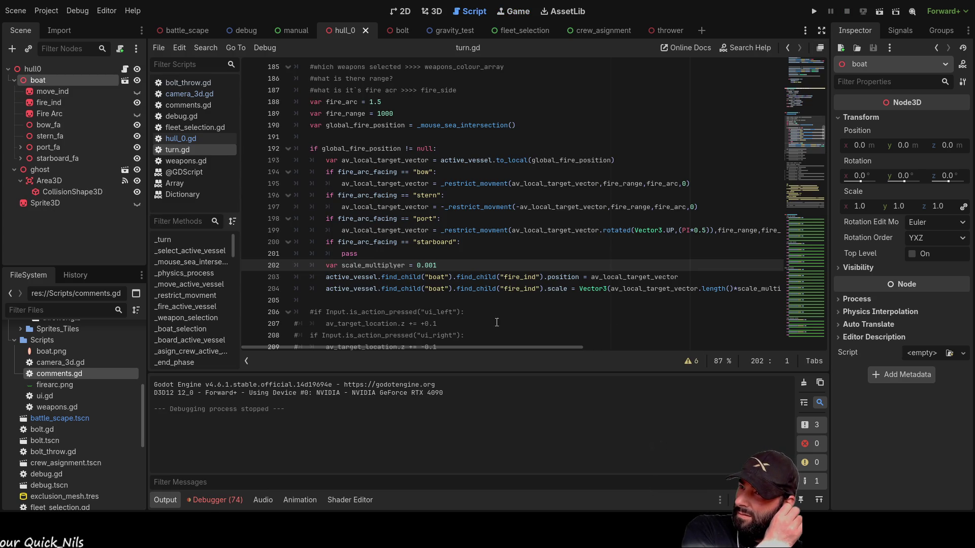
Put minus signs before the PI*0.5 port rotations on line 199, then run and stop the game.
double_click(350, 254)
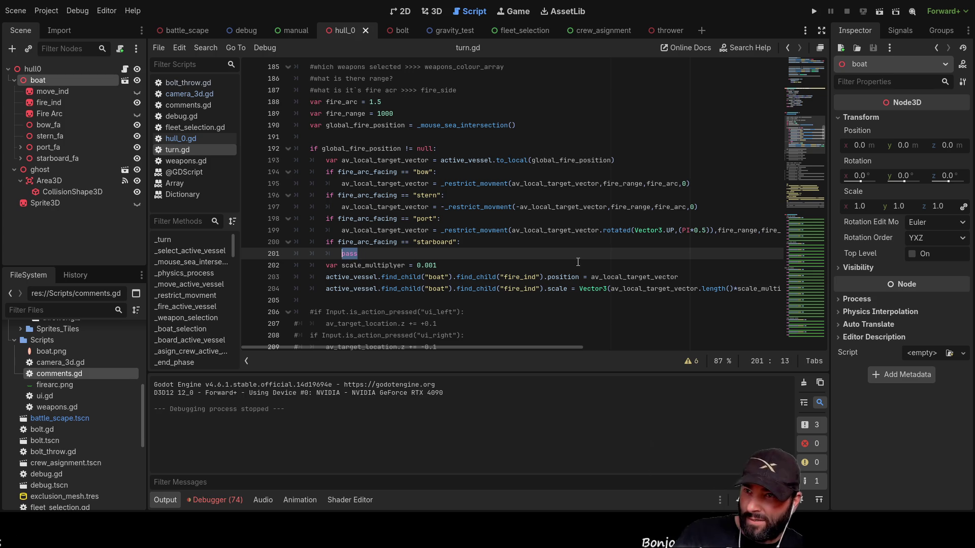
left_click(682, 230)
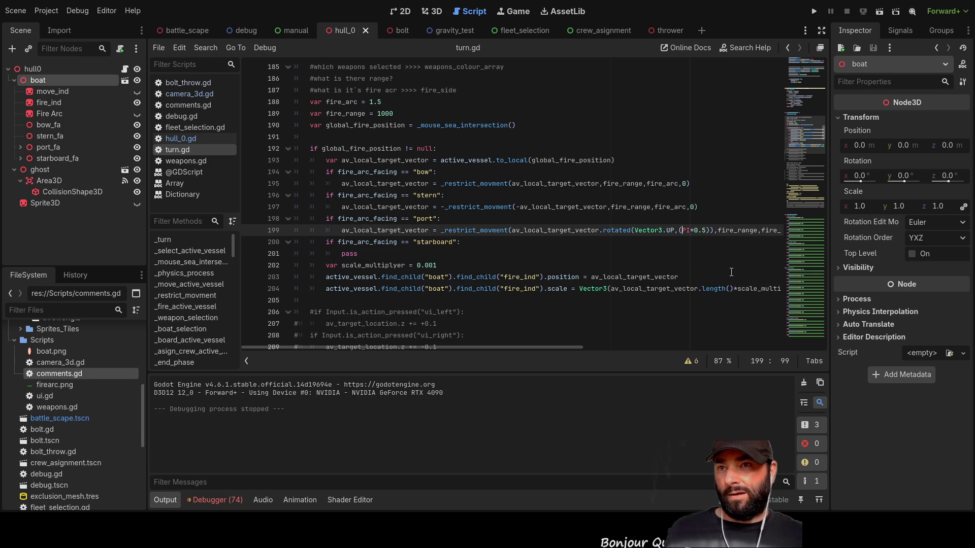
type("-")
left_click_drag(571, 347, 706, 347)
left_click(655, 231)
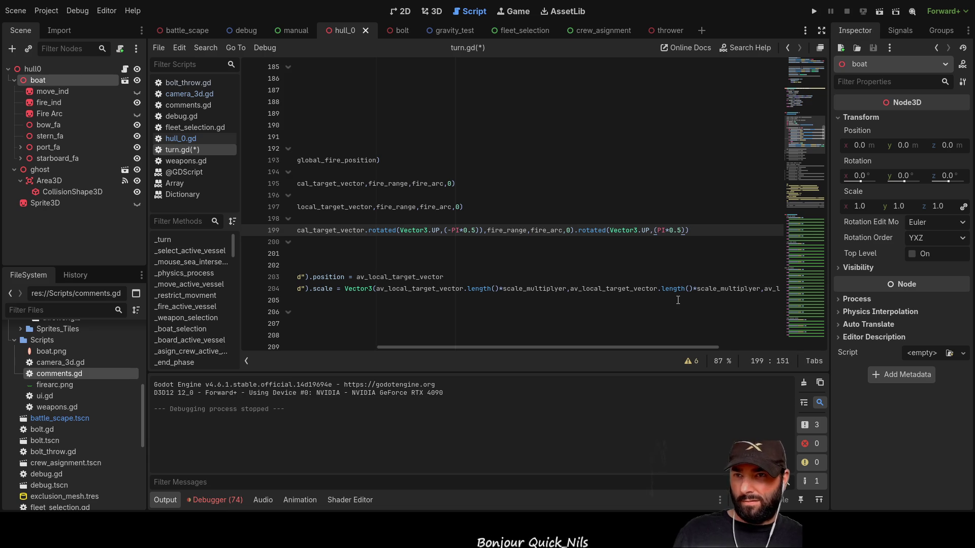
key("Right")
type("-")
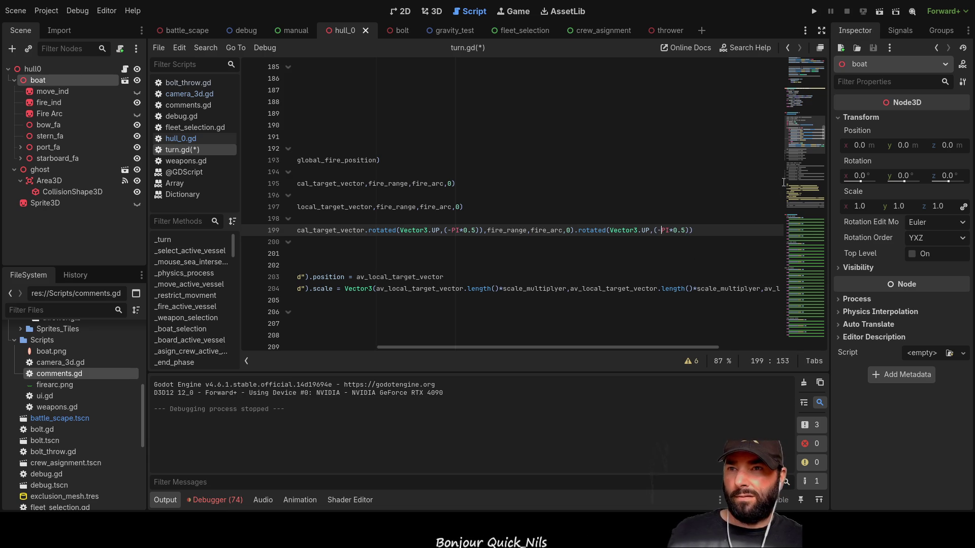
key("F5")
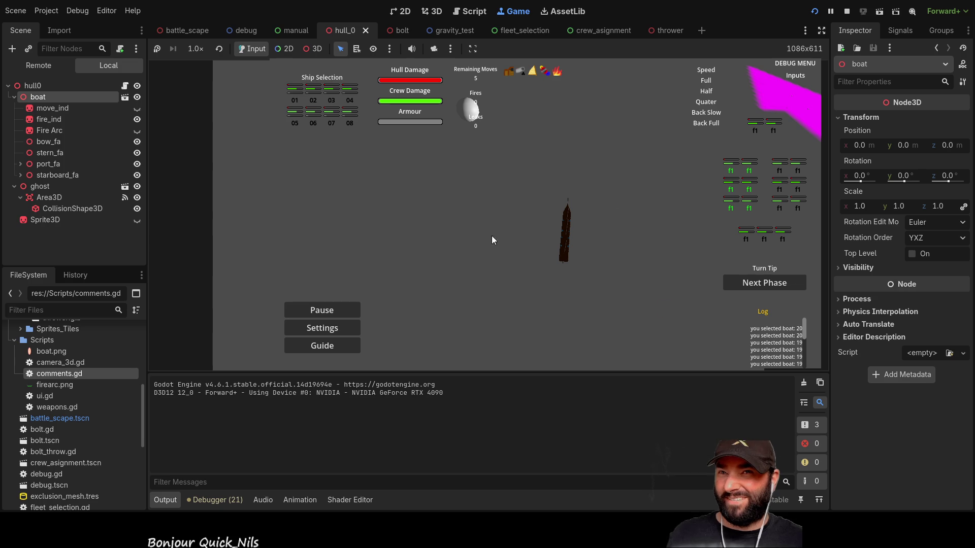
left_click(846, 11)
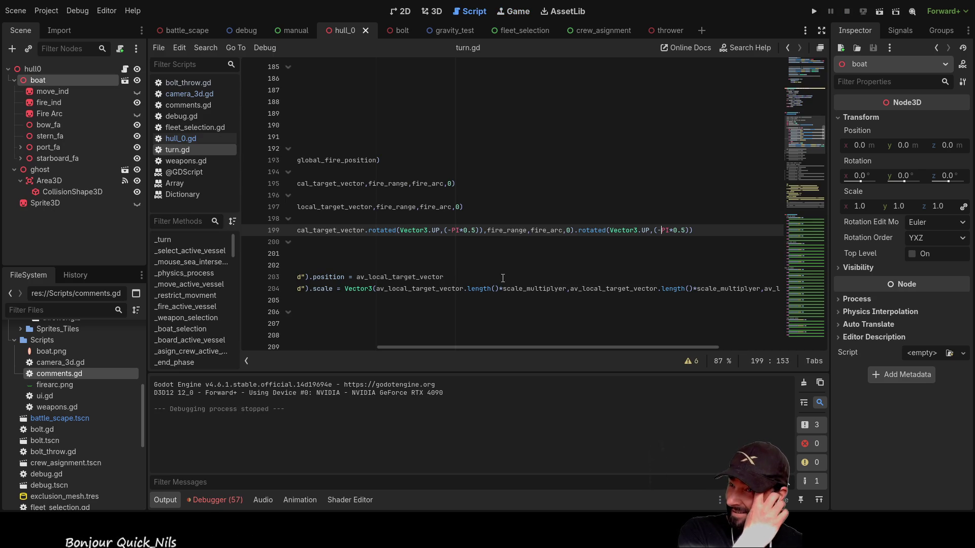
Remove both minus signs, change line 199's rotations to PI*1.5, then run and stop the game.
key("BackSpace")
left_click(453, 230)
key("BackSpace")
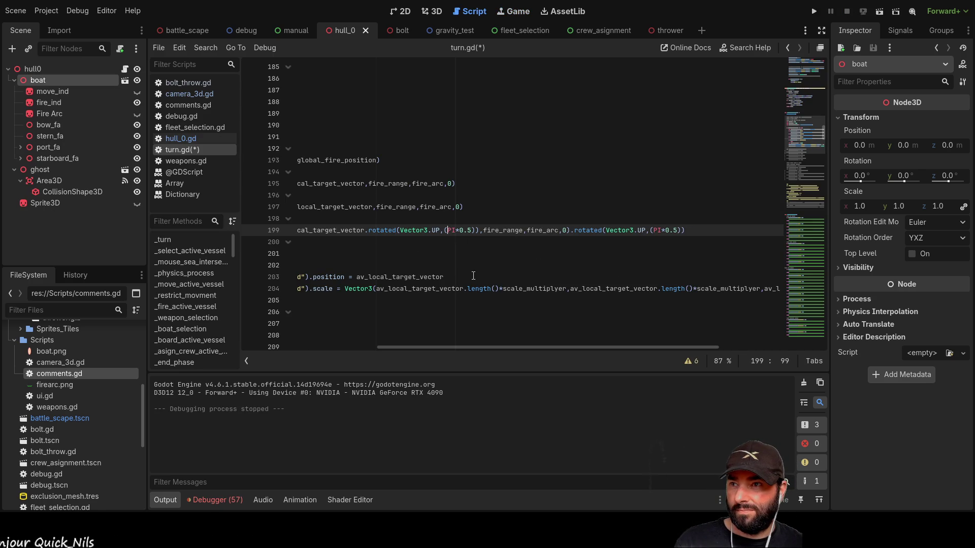
left_click_drag(540, 348, 455, 349)
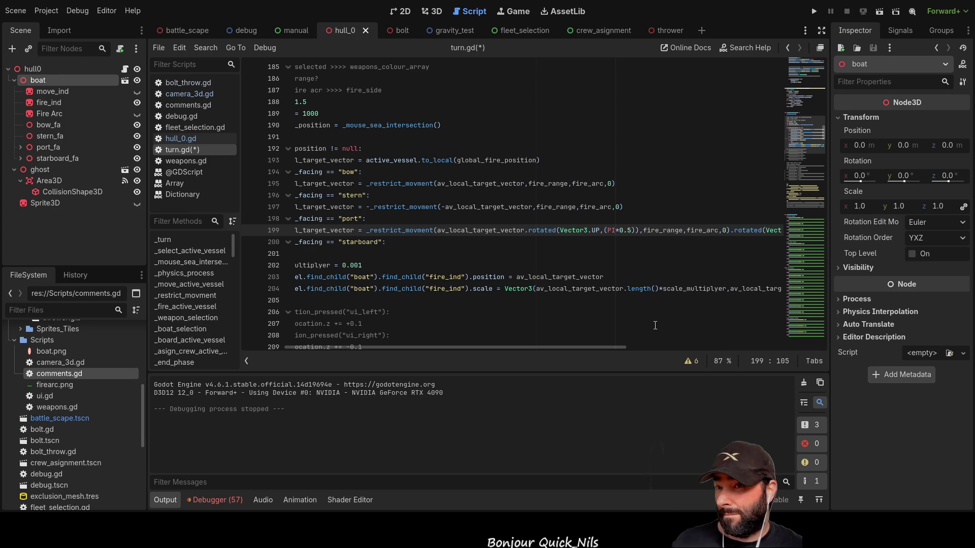
key("Left")
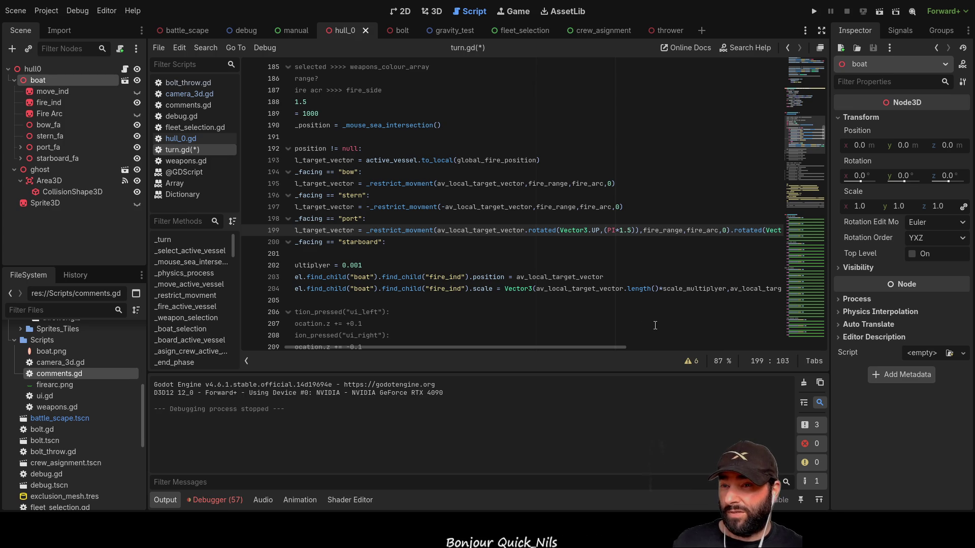
left_click_drag(619, 346, 795, 350)
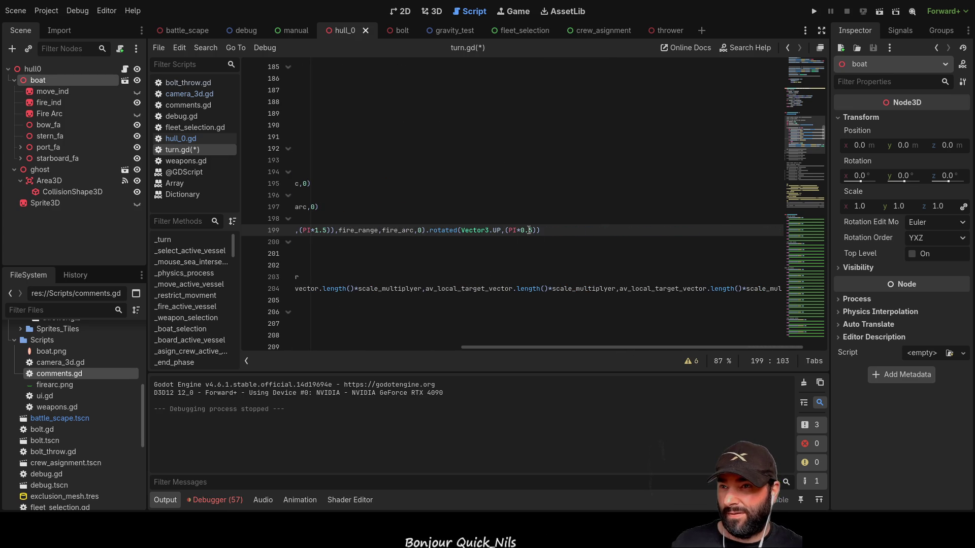
key("BackSpace")
type("1")
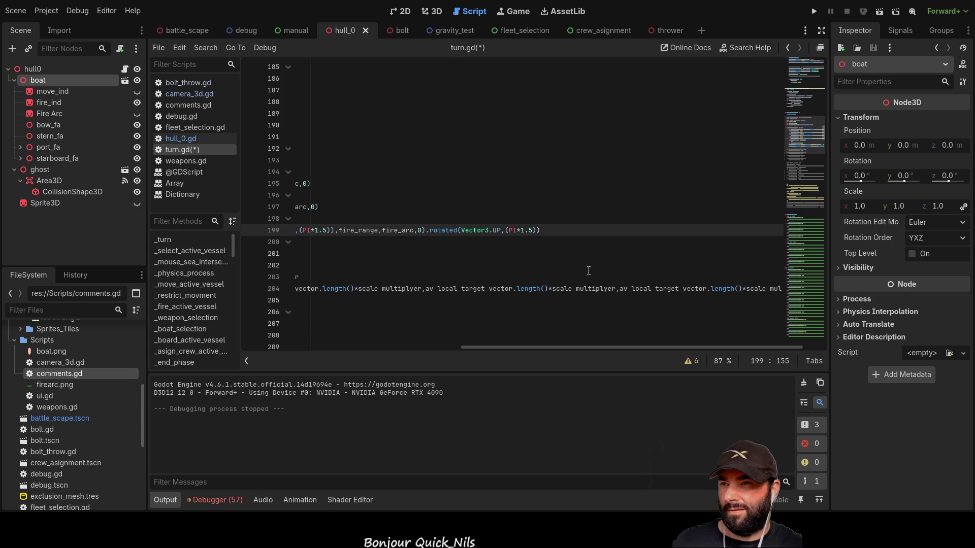
left_click(814, 11)
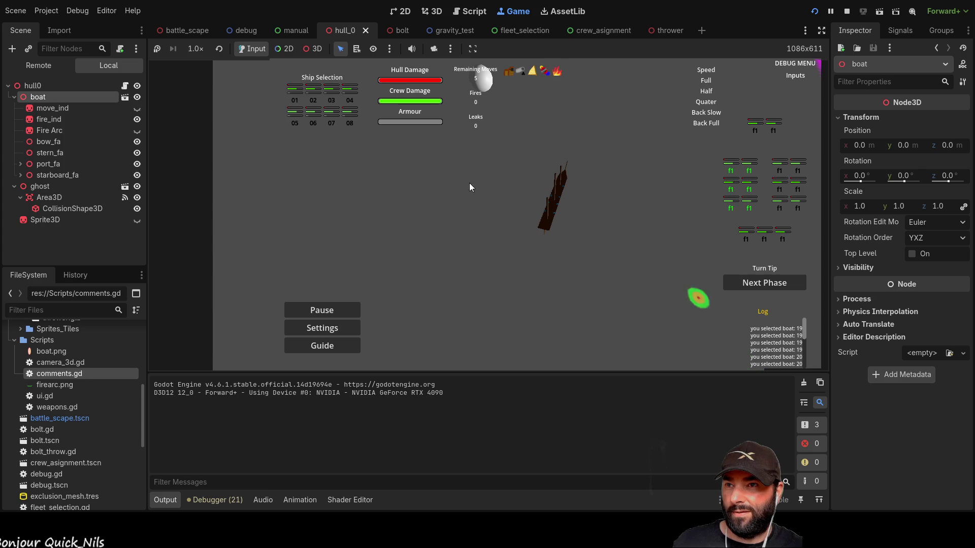
key("F8")
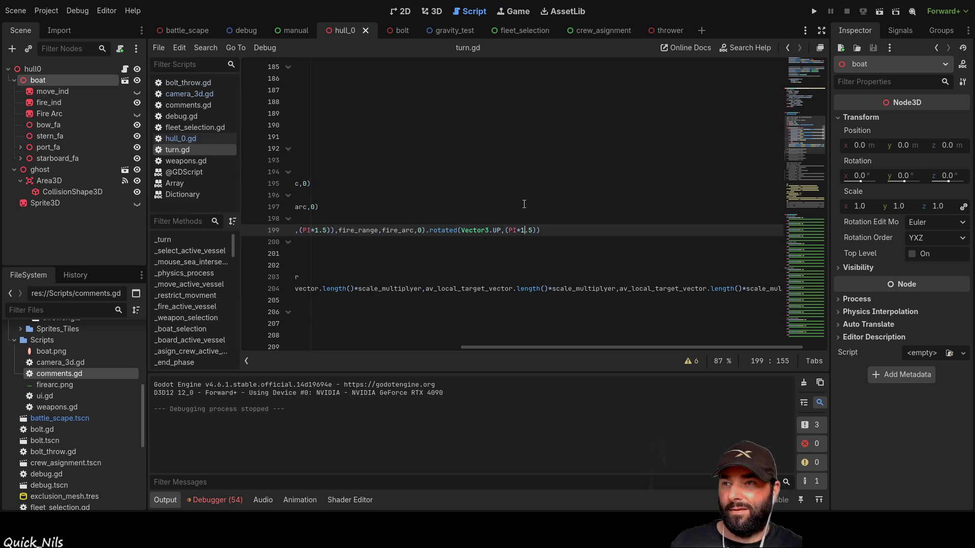
Change the first rotation on line 199 back to PI*0.5.
mouse_move(553, 346)
left_mouse_down()
mouse_move(347, 328)
mouse_move(390, 334)
left_mouse_up()
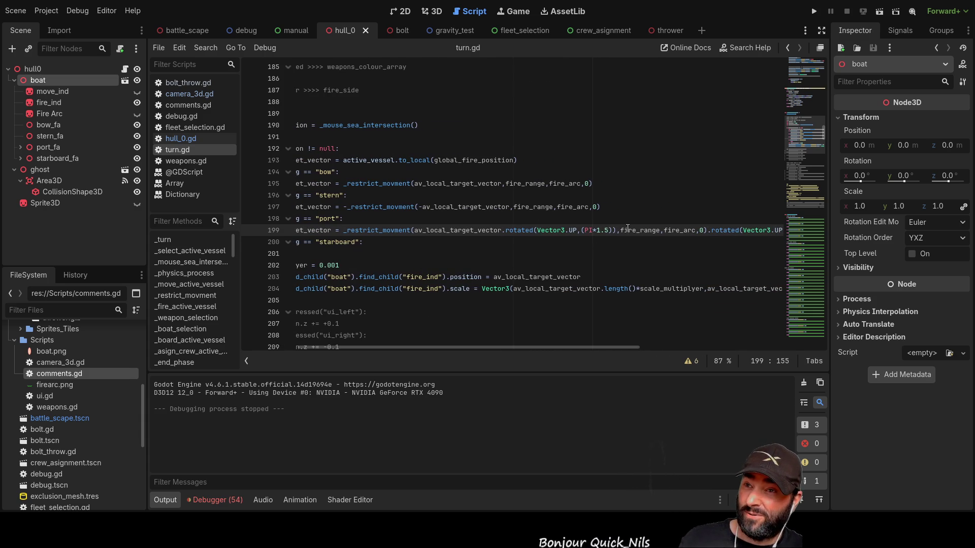
key("BackSpace")
type("0")
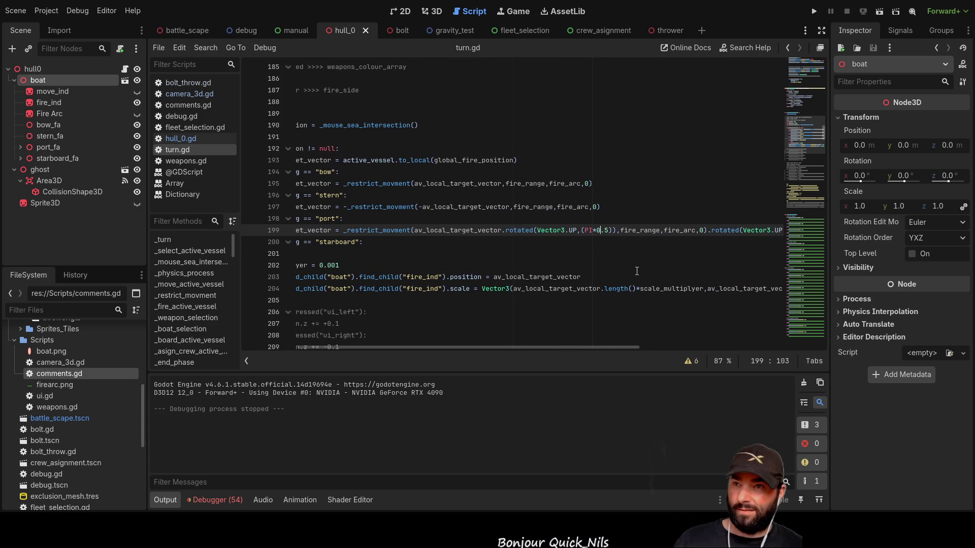
mouse_move(617, 346)
left_mouse_down()
mouse_move(671, 348)
mouse_move(698, 315)
left_mouse_up()
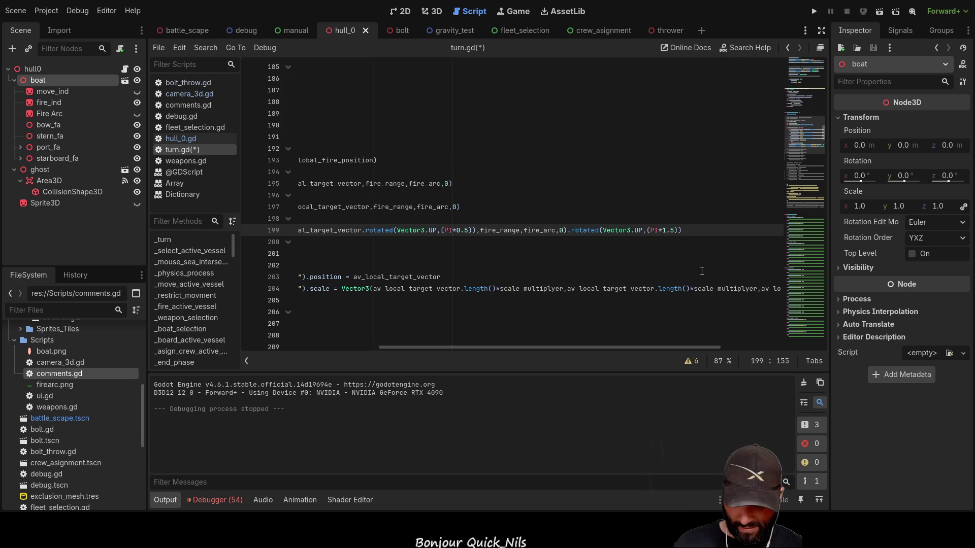
mouse_move(643, 348)
left_mouse_down()
mouse_move(505, 349)
mouse_move(520, 350)
left_mouse_up()
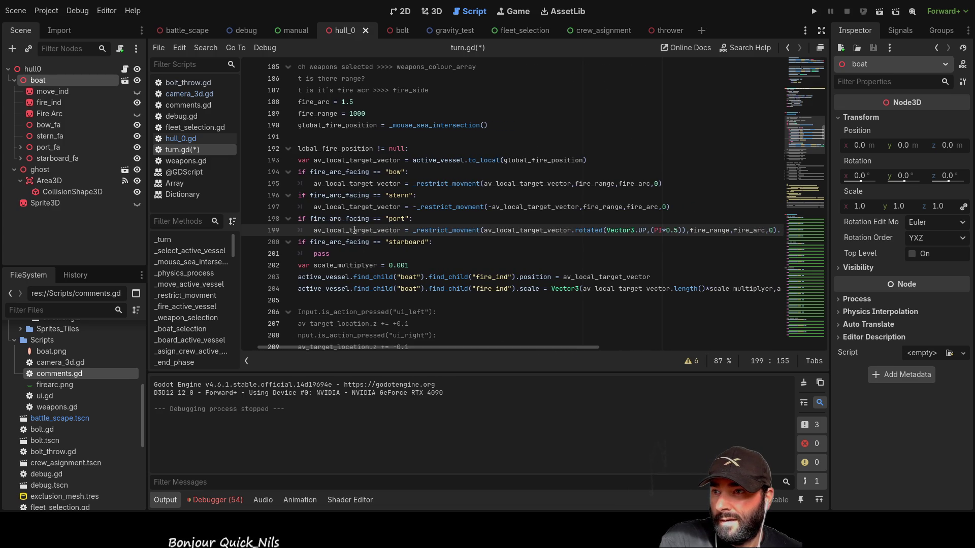
Highlight the uses of av_local_target_vector and _restrict_movment, then run the game.
double_click(355, 230)
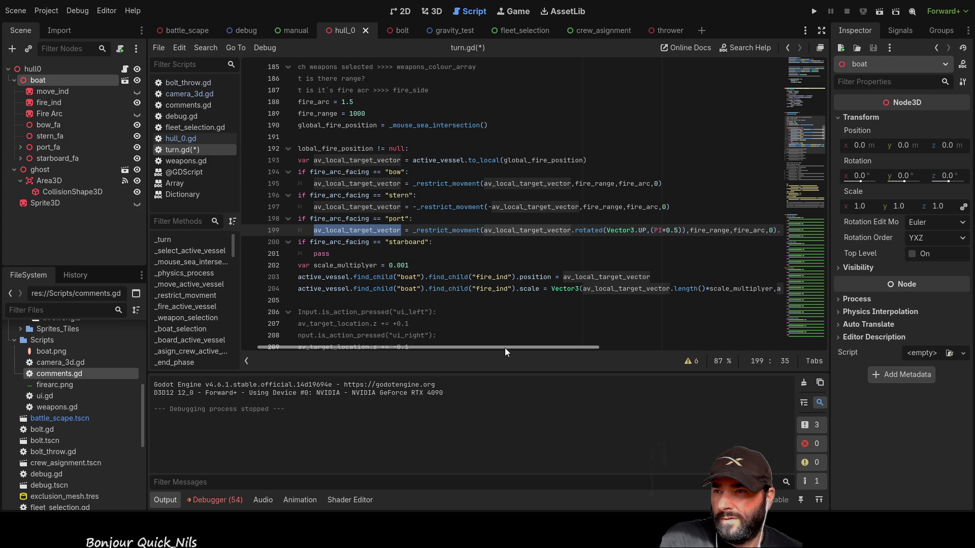
left_click_drag(506, 346, 574, 345)
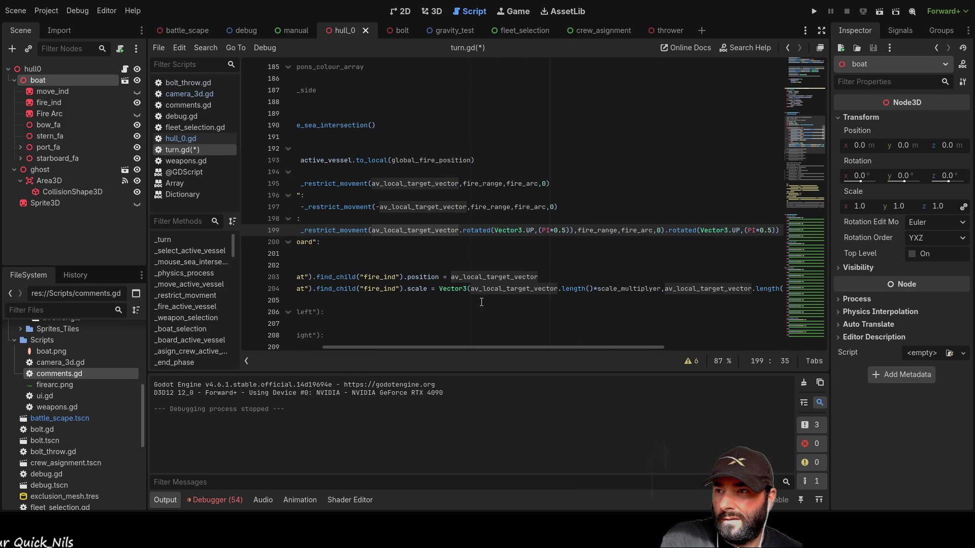
double_click(345, 231)
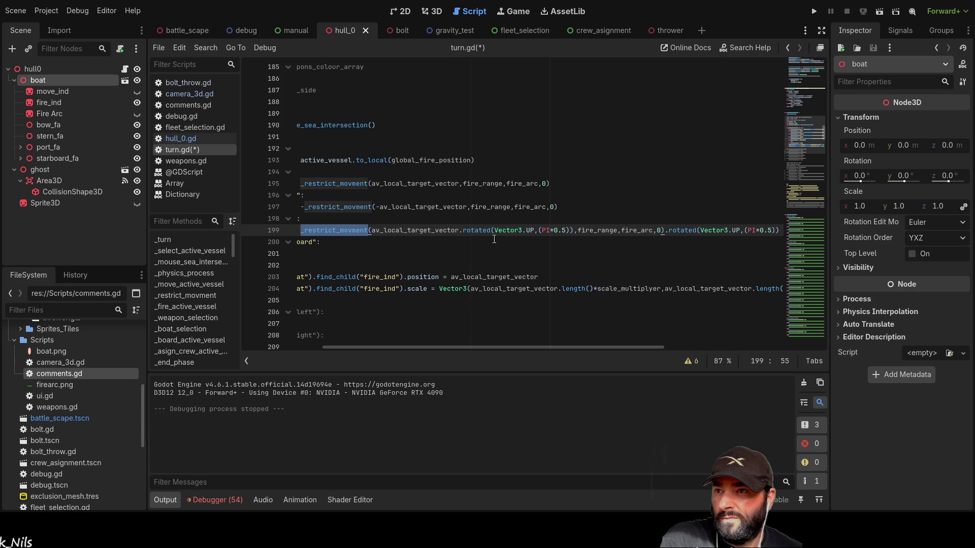
mouse_move(577, 347)
left_mouse_down()
mouse_move(636, 345)
mouse_move(624, 345)
left_mouse_up()
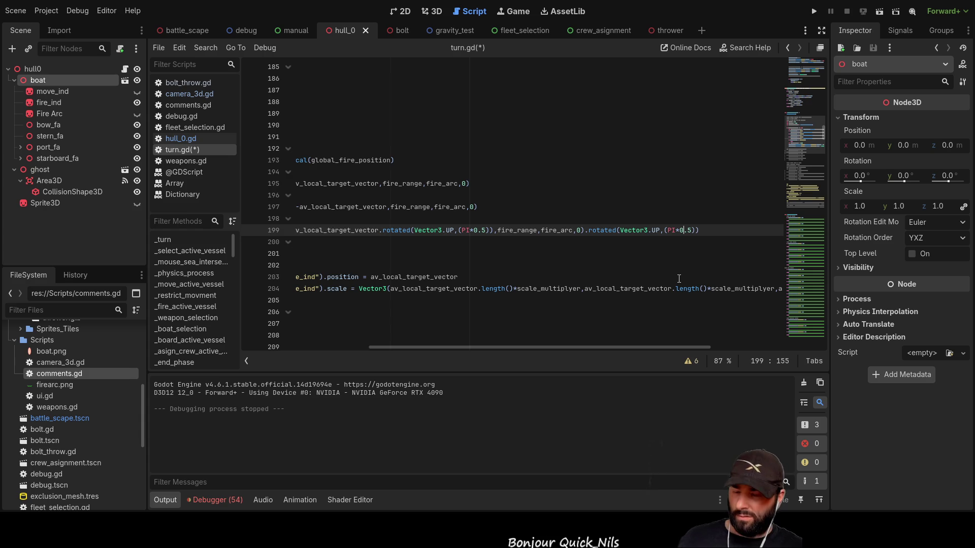
left_click_drag(623, 348, 562, 349)
left_click(810, 11)
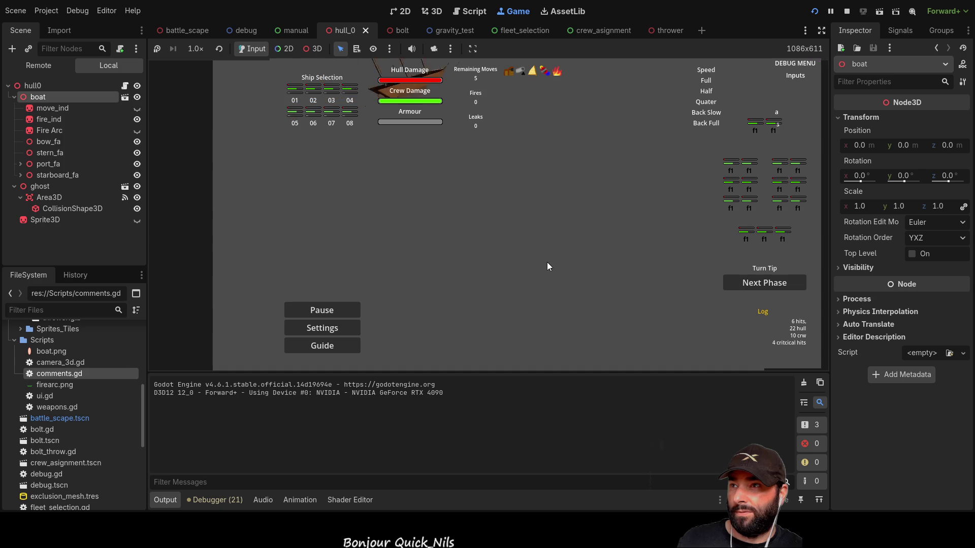
Pan the game camera with WASD, pick a sea target, advance to Next Phase, then stop.
key("w")
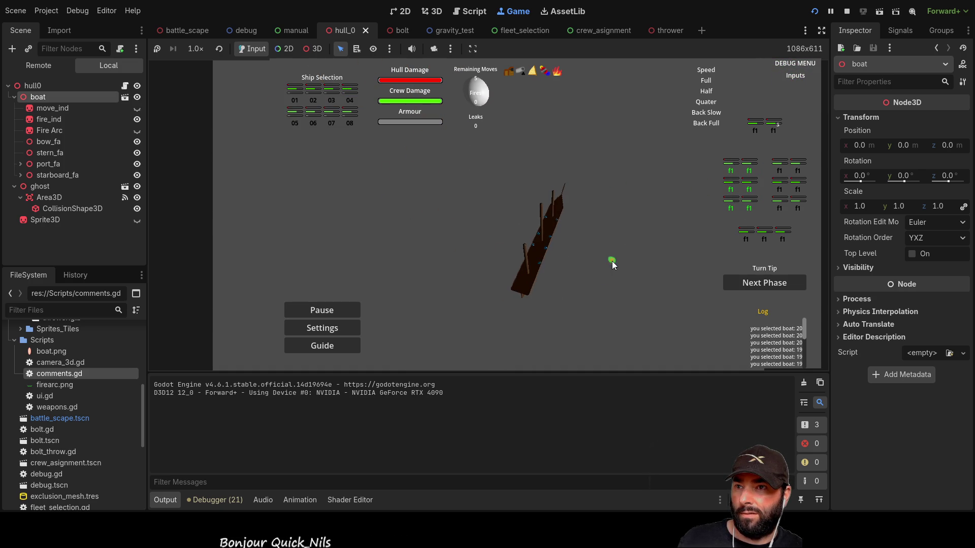
left_click(611, 260)
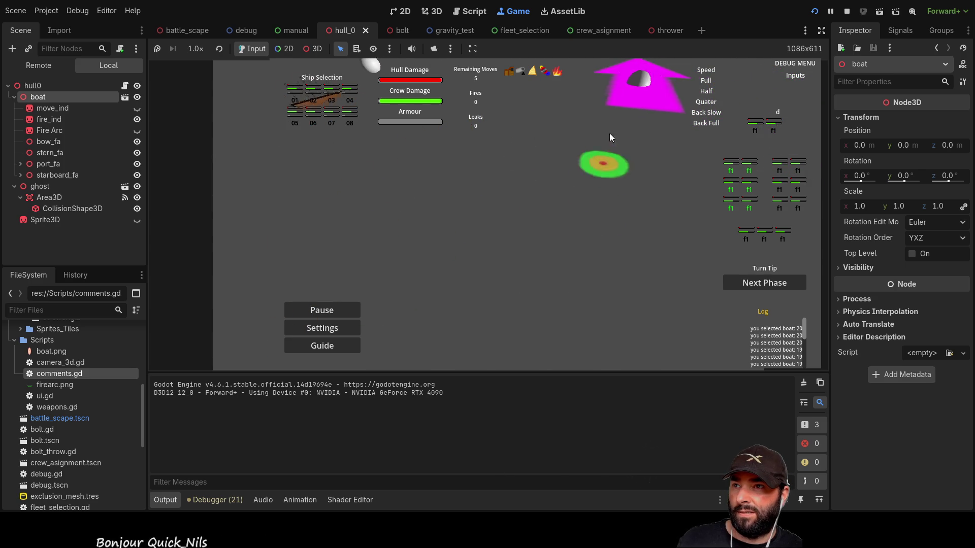
key("d")
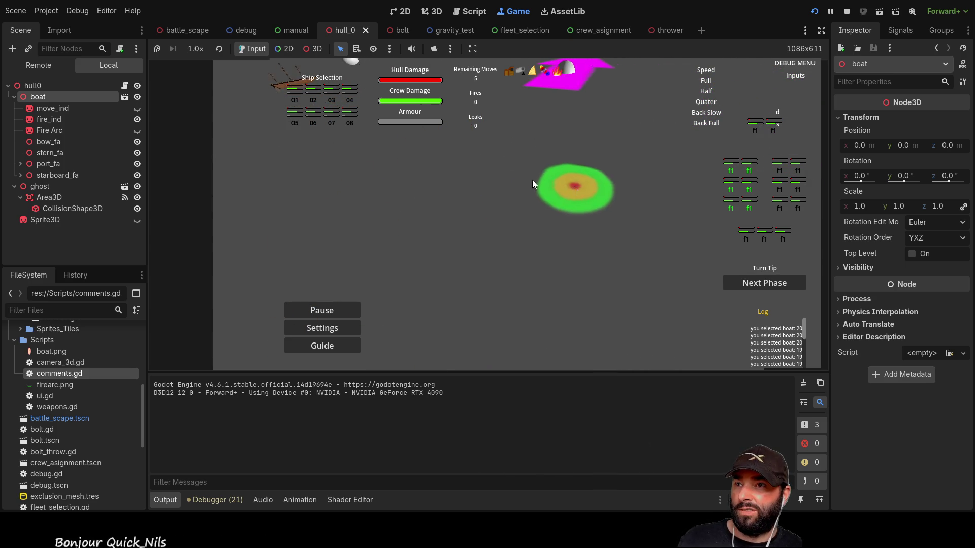
key("s")
key("w")
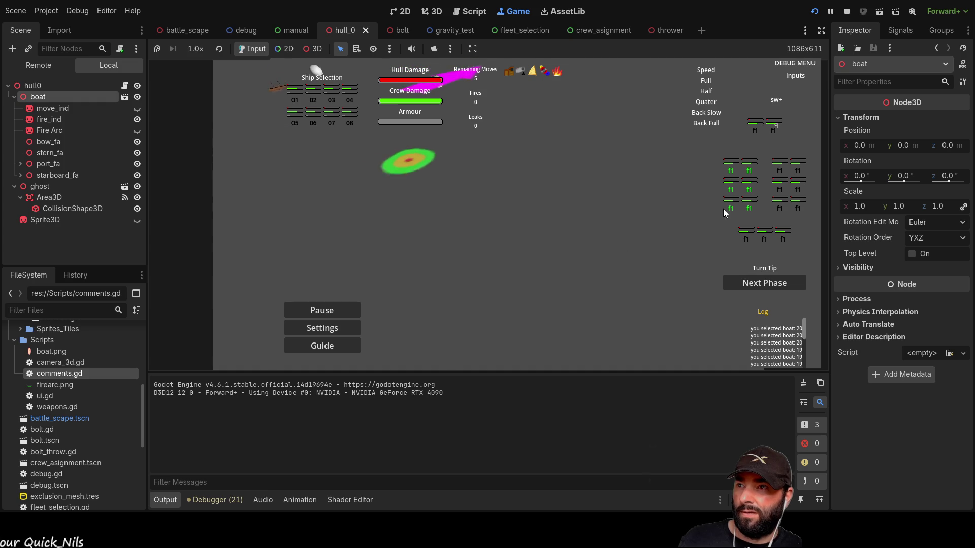
left_click(772, 282)
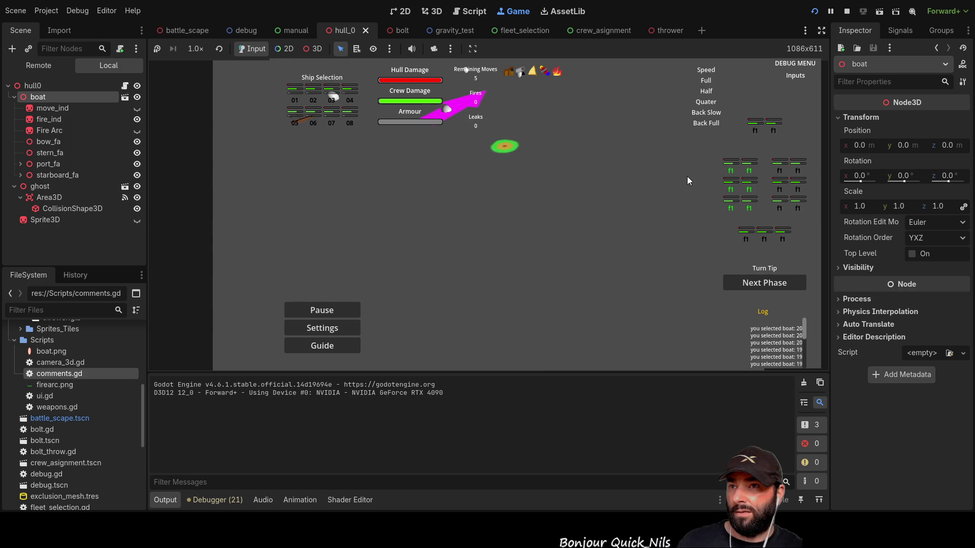
key("a")
key("w")
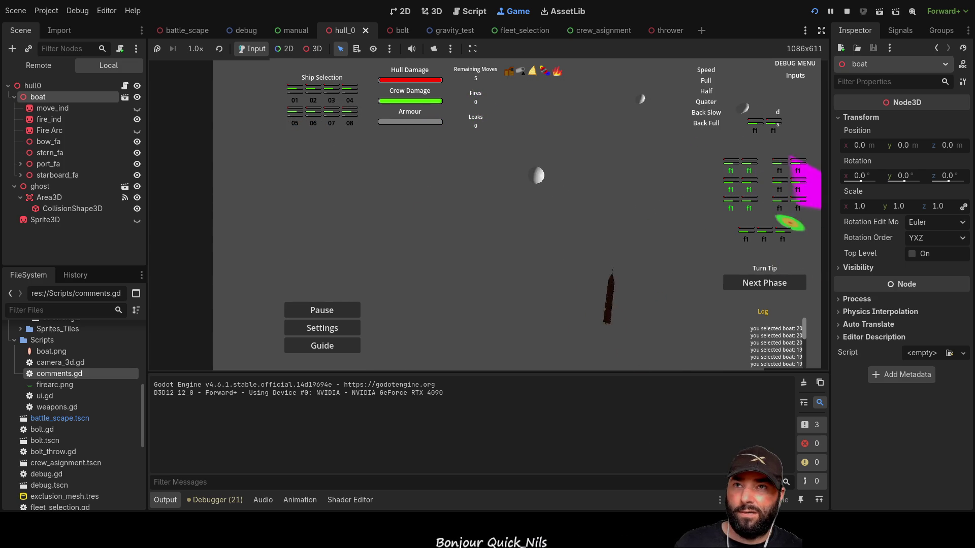
left_click(846, 10)
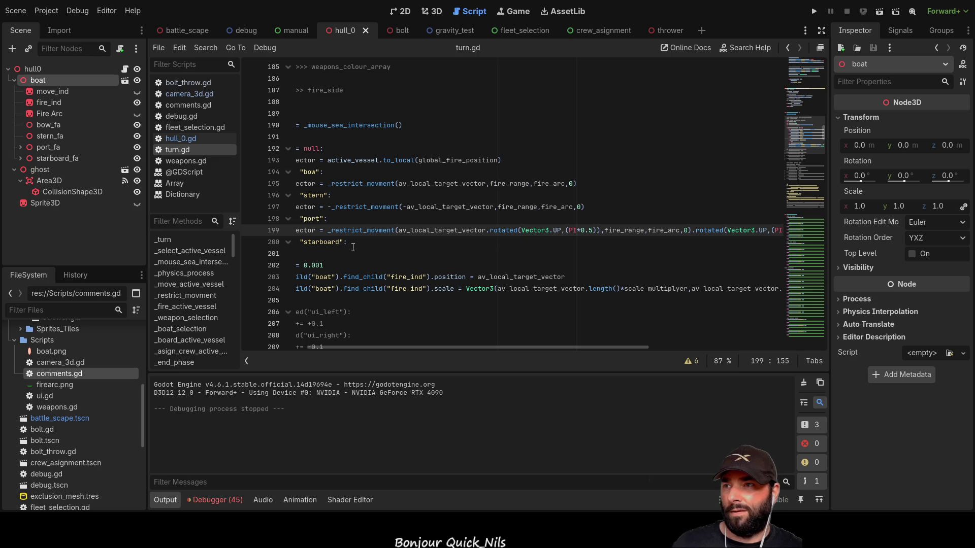
Select the restricted, rotated target expression on line 199.
scroll(350, 248, "down", 3)
left_click_drag(433, 346, 313, 344)
scroll(424, 260, "up", 1)
scroll(425, 260, "up", 2)
mouse_move(340, 229)
left_mouse_down()
mouse_move(777, 230)
mouse_move(751, 230)
left_mouse_up()
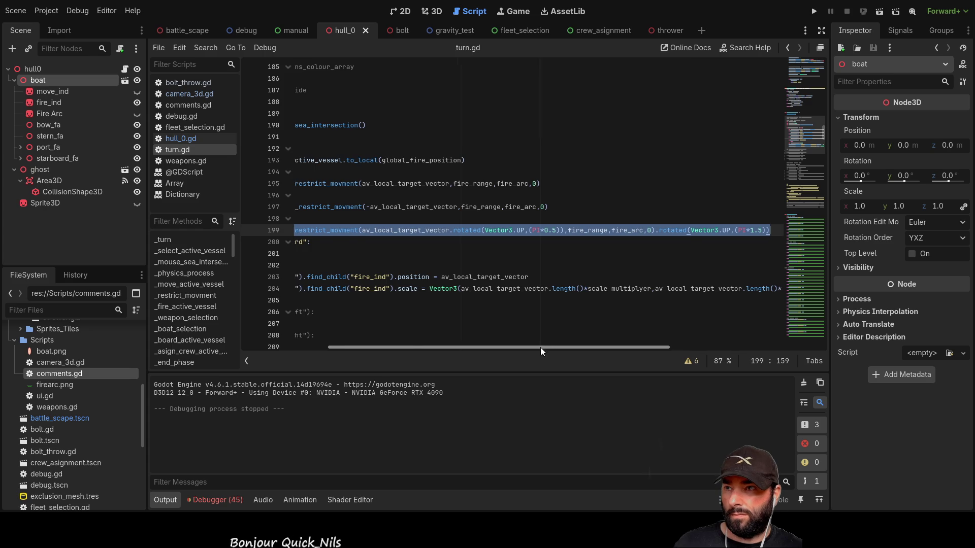
left_click_drag(544, 346, 375, 341)
Paste the expression over pass on starboard line 201 and run the game.
left_click_drag(338, 253, 355, 253)
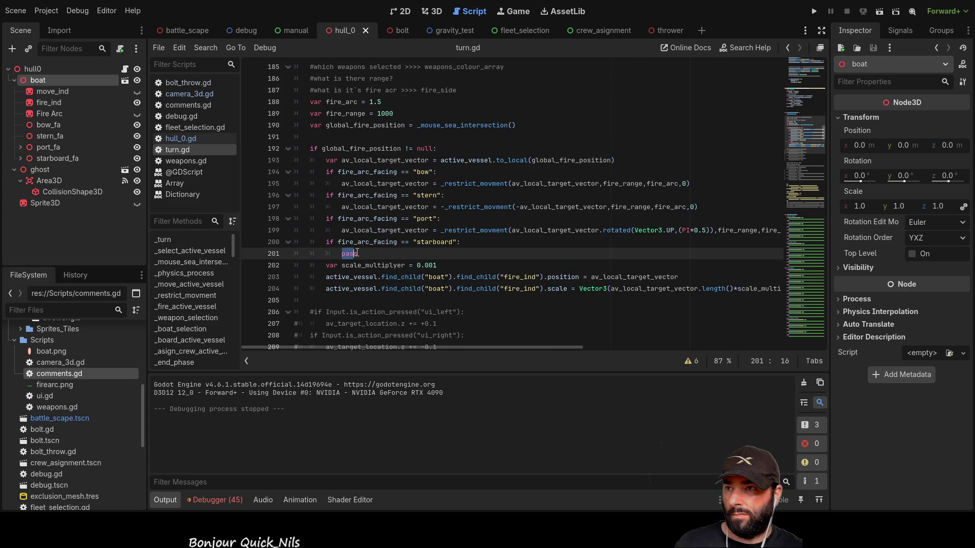
type("av_local_target_vector = _restrict_movment(av_local_target_vector.rotated(Vector3.UP,(PI*0.5)),fire_range,fire_arc,0).rotated(Vector3.UP,(PI*1.5))")
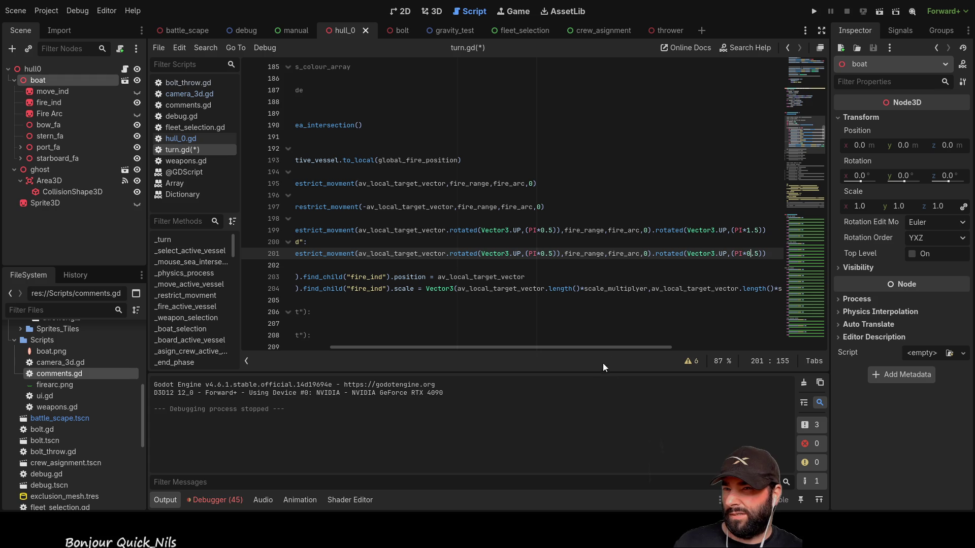
left_click_drag(617, 344, 516, 351)
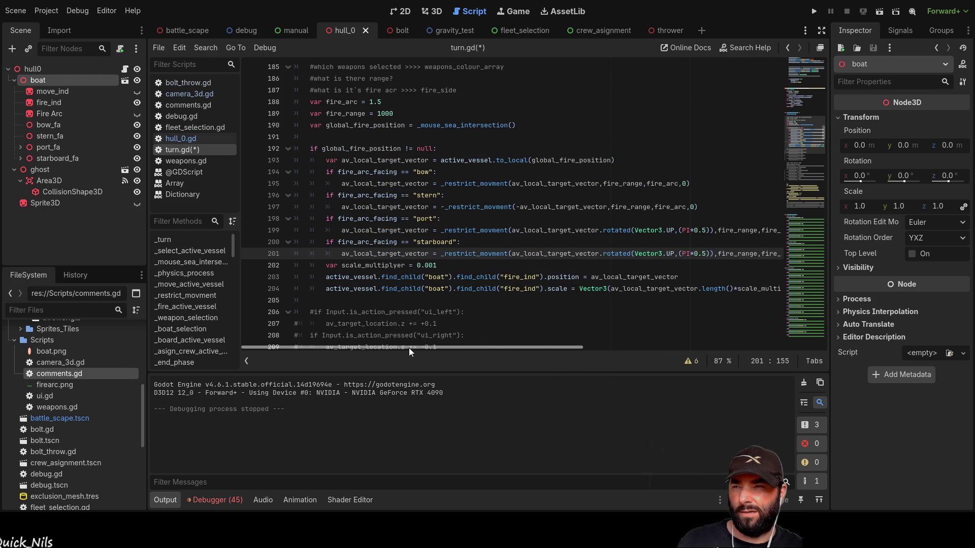
left_click(814, 12)
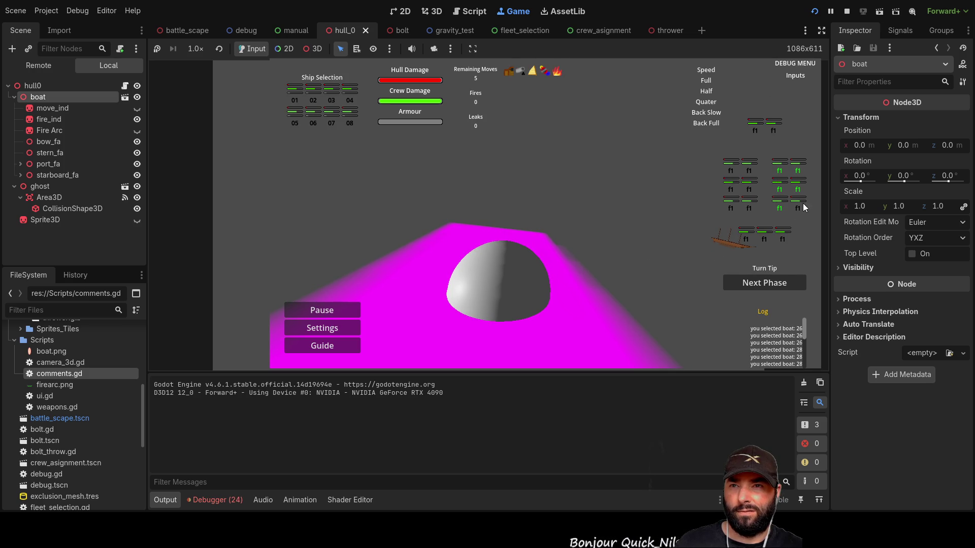
Stop the game, make line 201's first rotation PI*1.5, and run again.
key("w")
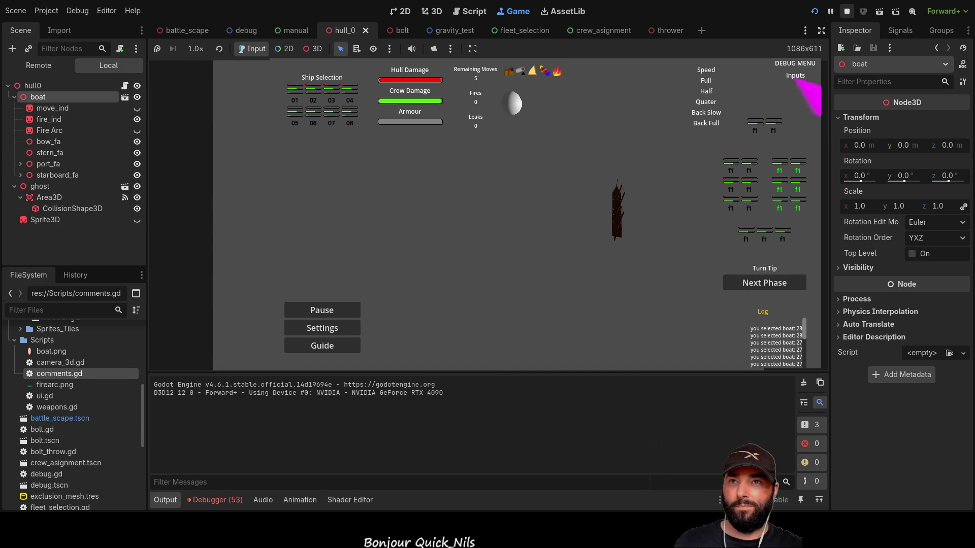
key("F8")
mouse_move(568, 348)
left_mouse_down()
mouse_move(681, 346)
mouse_move(667, 346)
left_mouse_up()
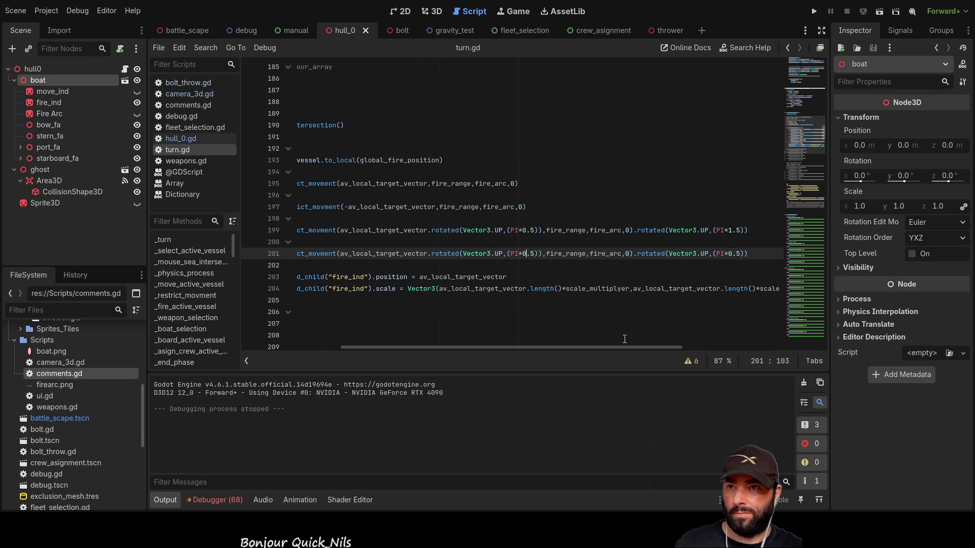
key("BackSpace")
type("1")
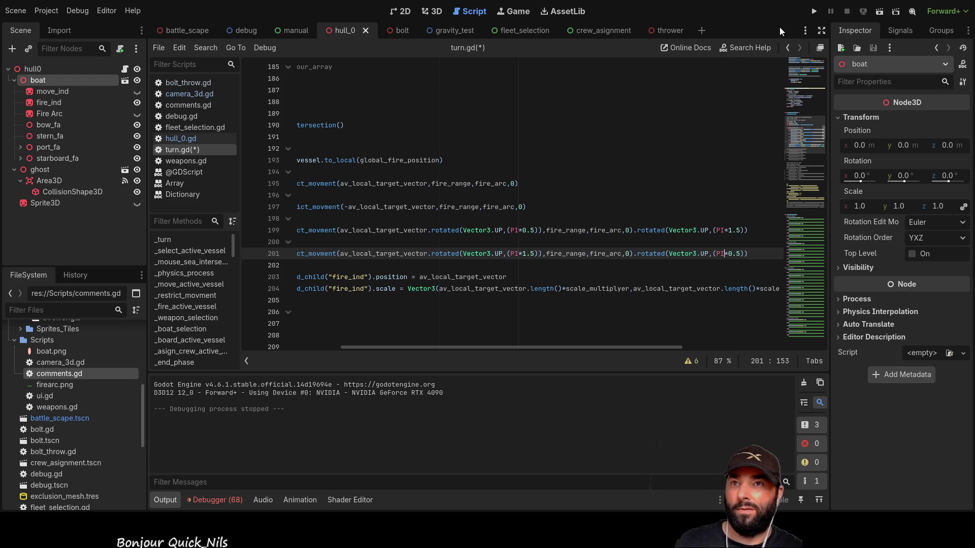
left_click(808, 12)
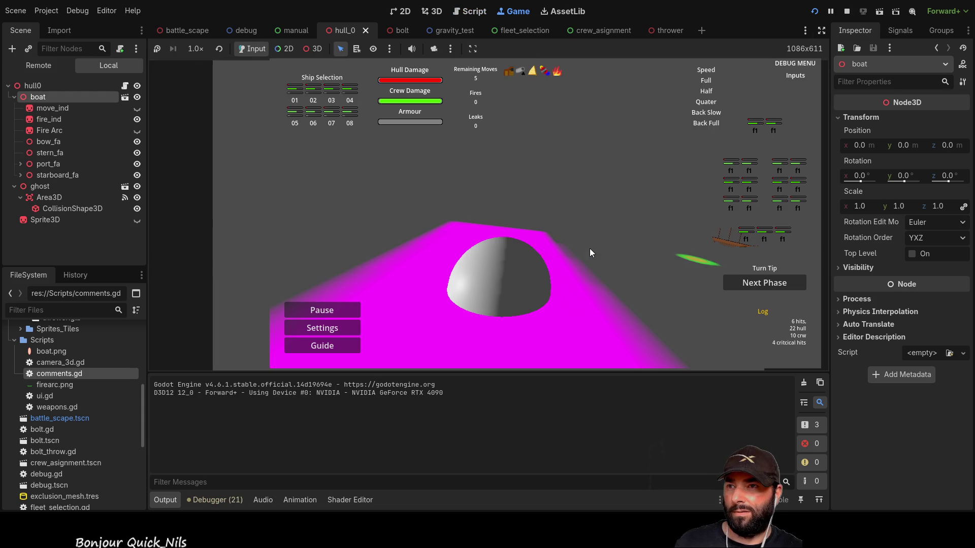
Enable f1 weapons, steer the boat with D, W and A, and set a water target.
left_click(779, 171)
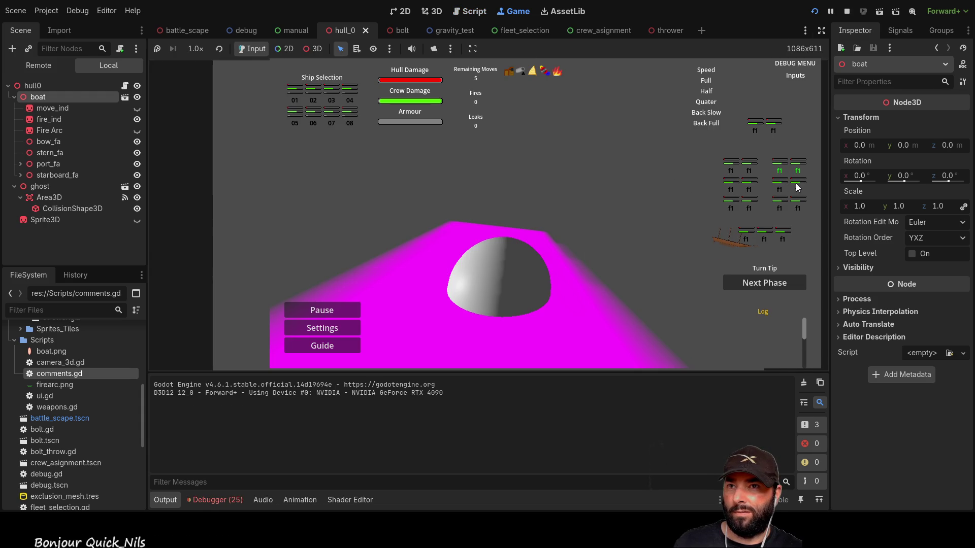
left_click(798, 187)
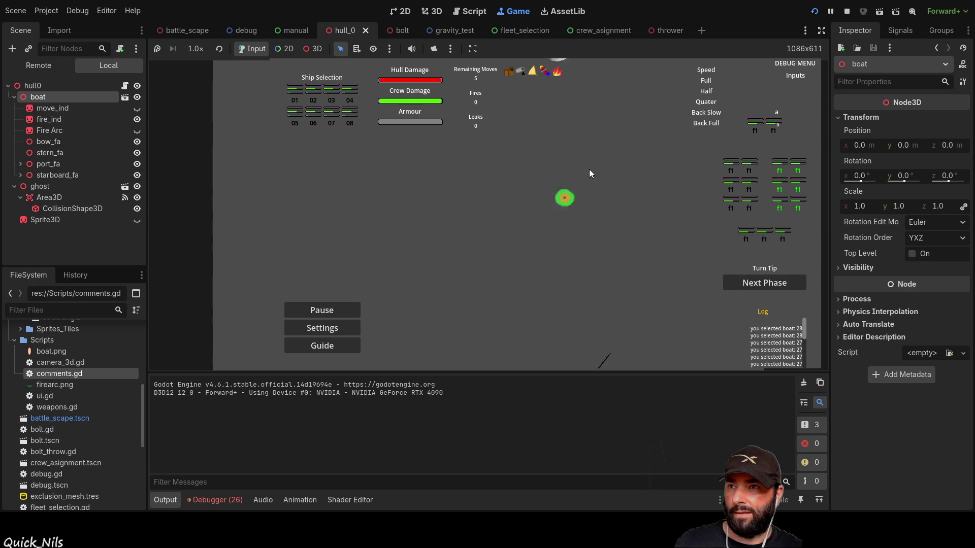
key("d")
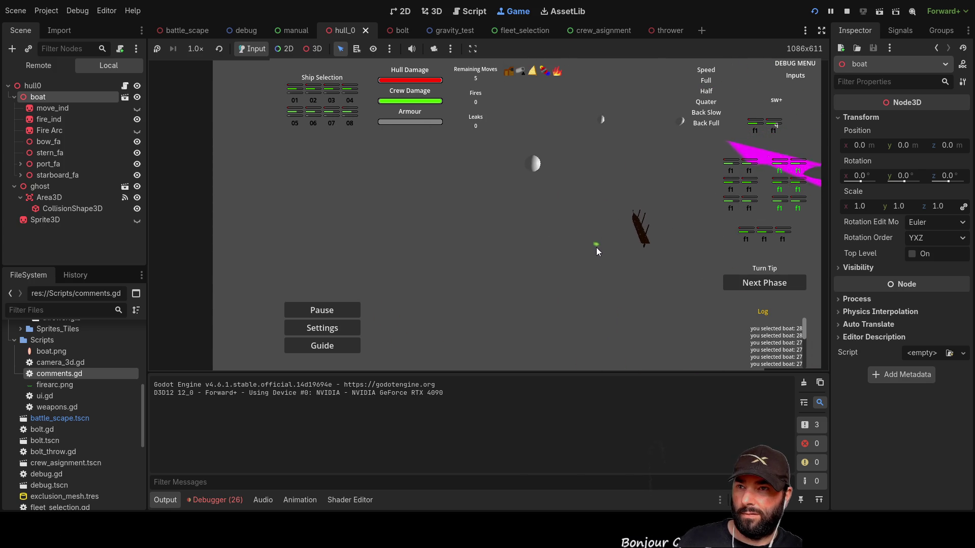
key("d")
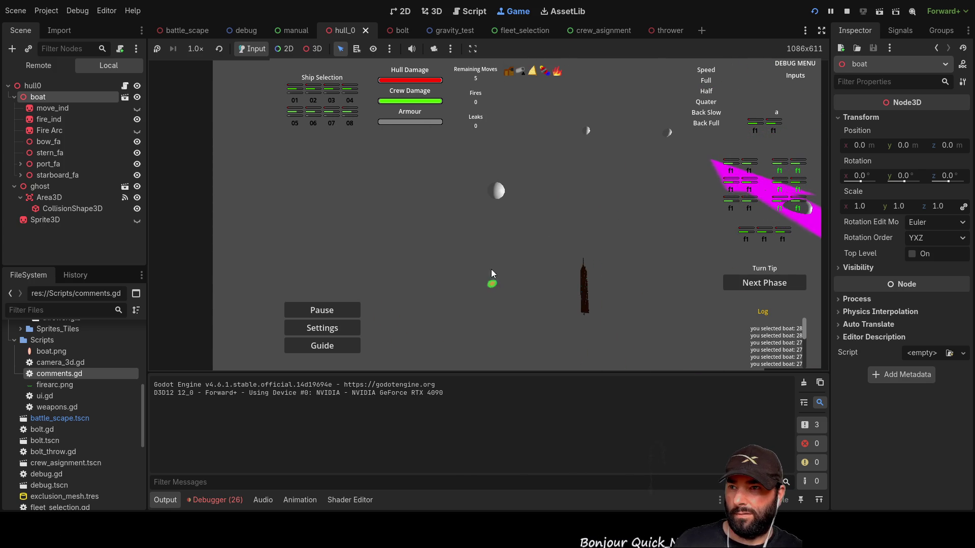
left_click(491, 277)
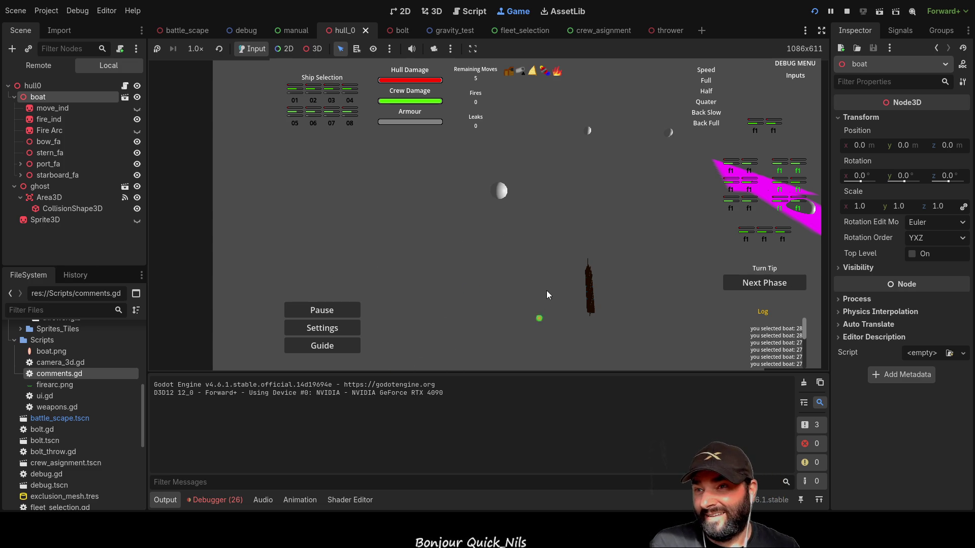
left_click(485, 293)
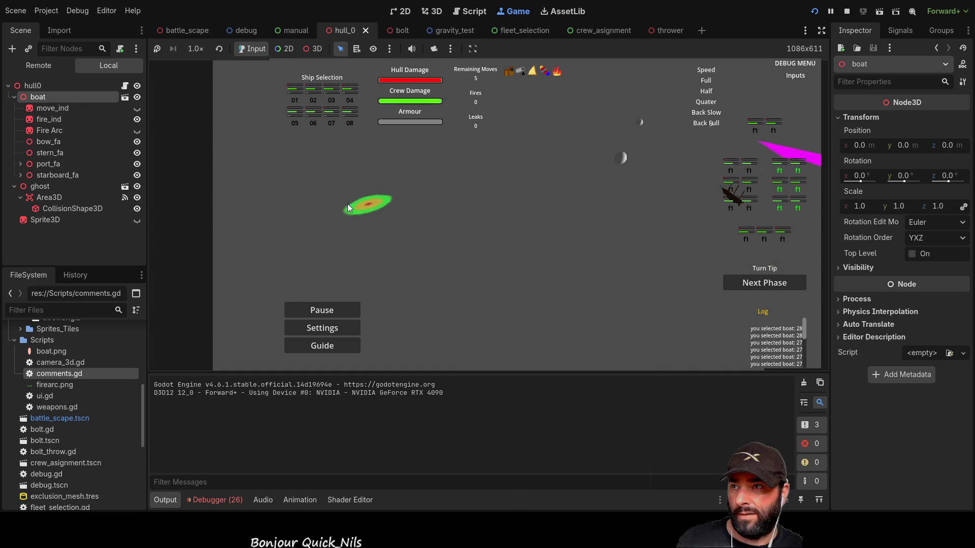
key("w")
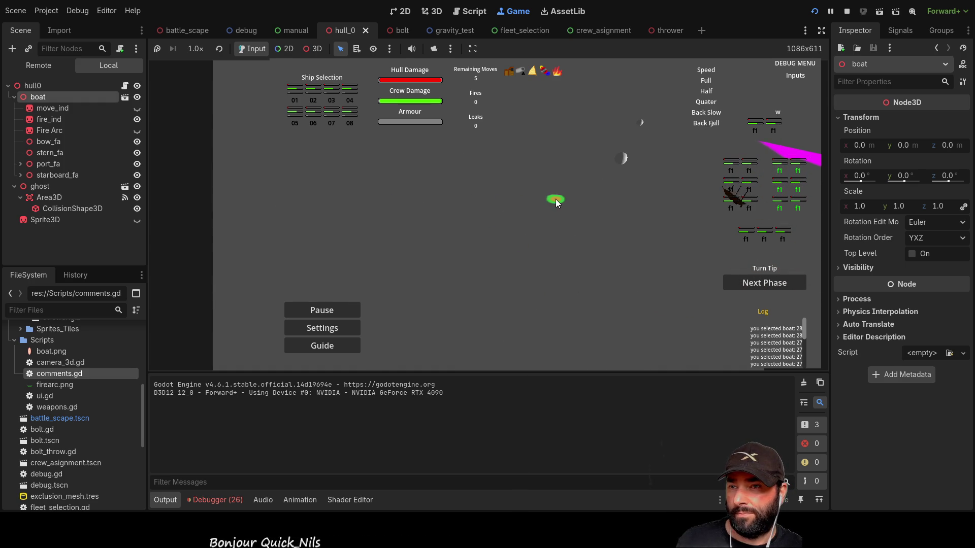
key("a")
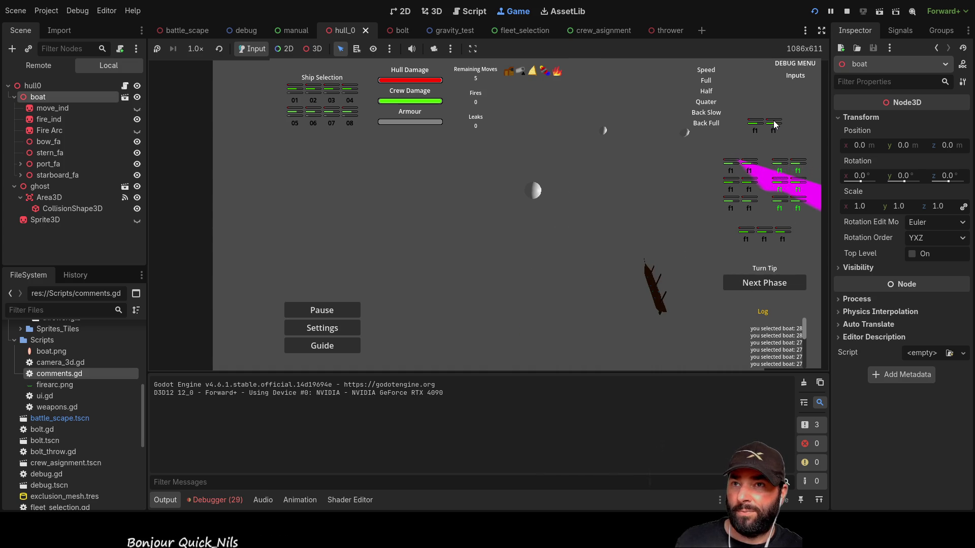
Toggle more f1 weapons, sail forward, then stop the game.
left_click(754, 129)
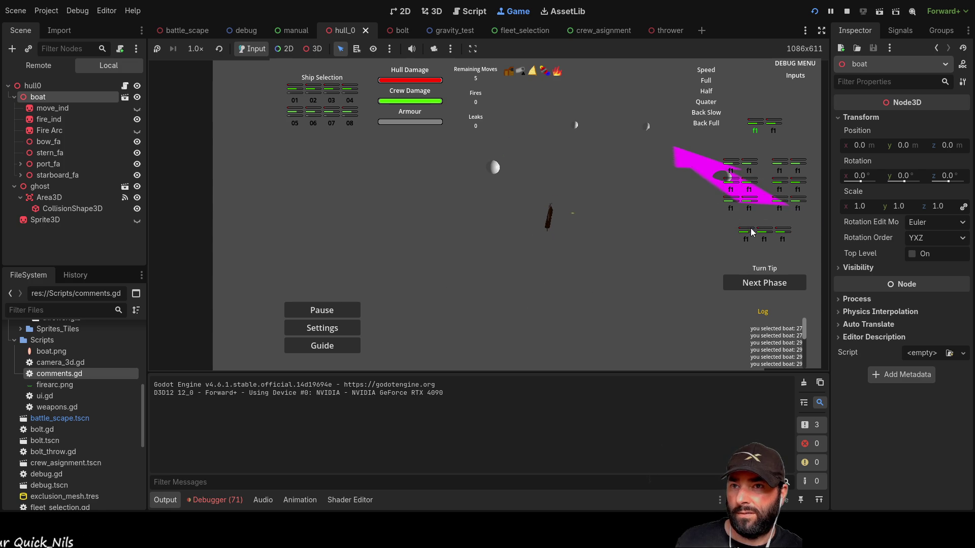
left_click(785, 233)
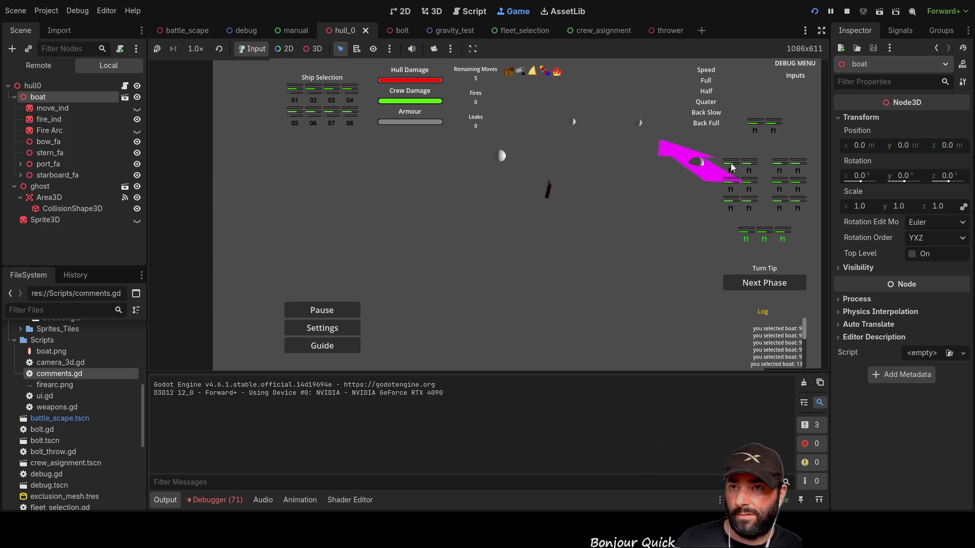
key("w")
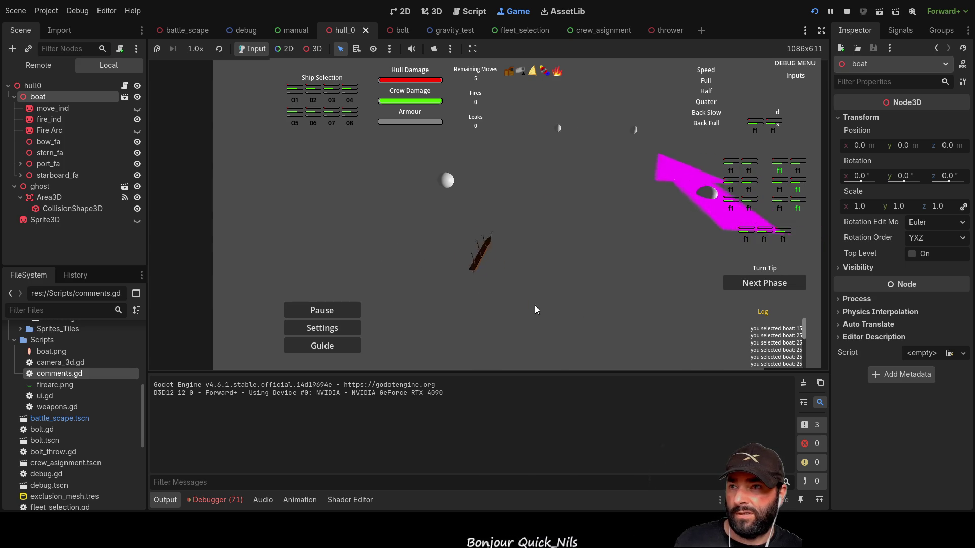
left_click(746, 198)
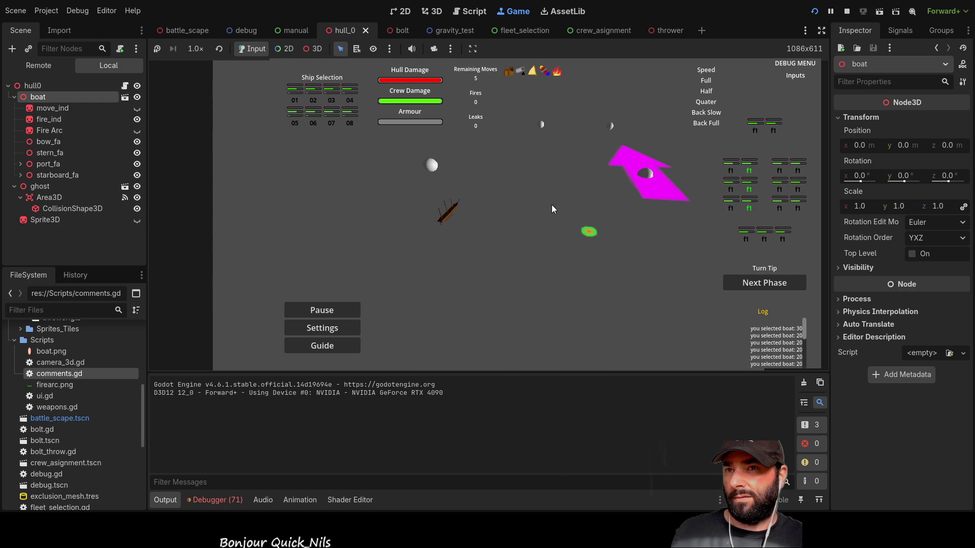
key("w")
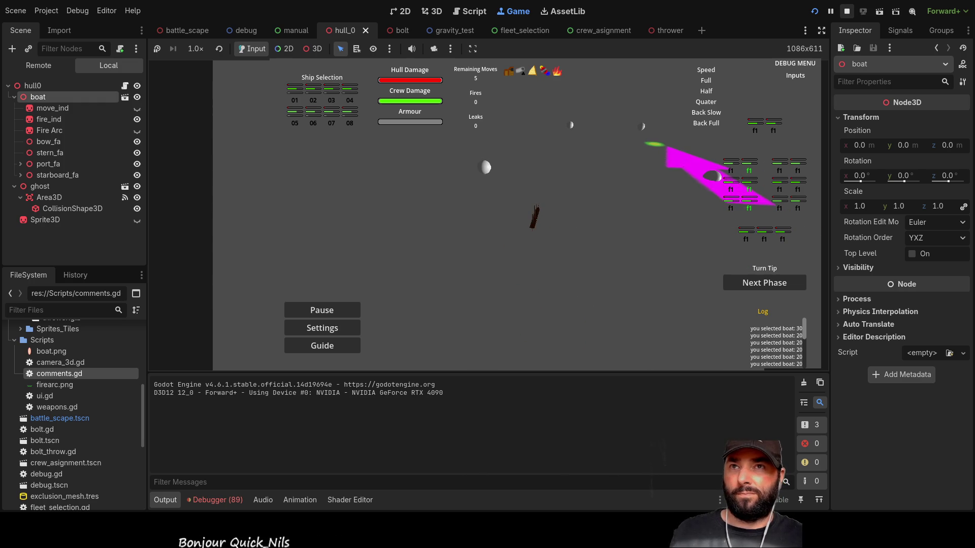
key("F8")
type("IdSAW")
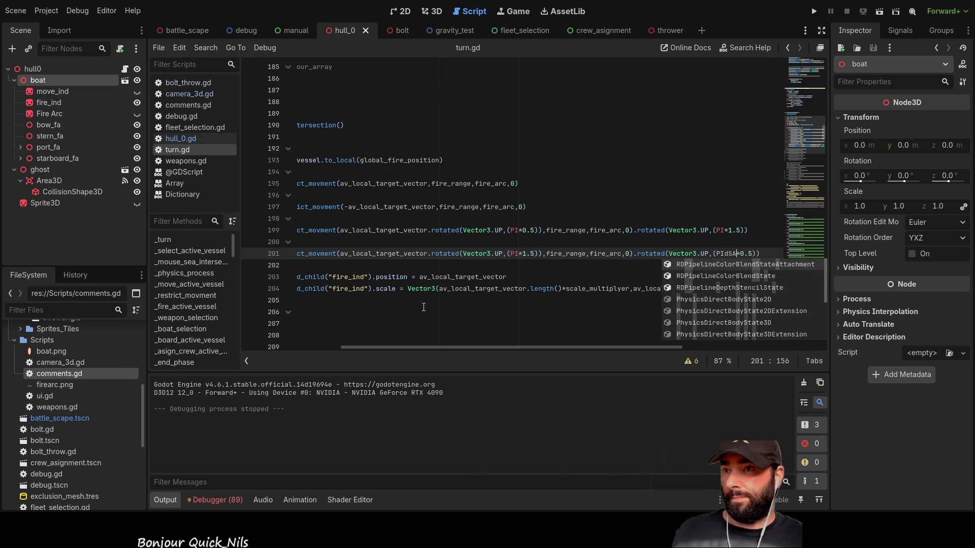
Delete the stray letters on line 201 and switch to the comments.gd notes.
key("BackSpace")
key("BackSpace")
key("BackSpace")
key("BackSpace")
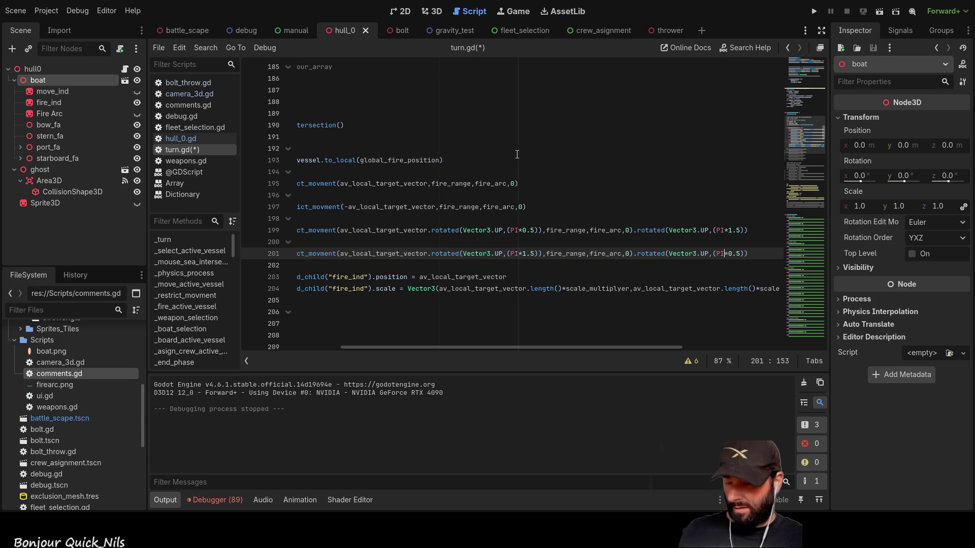
left_click_drag(678, 347, 384, 347)
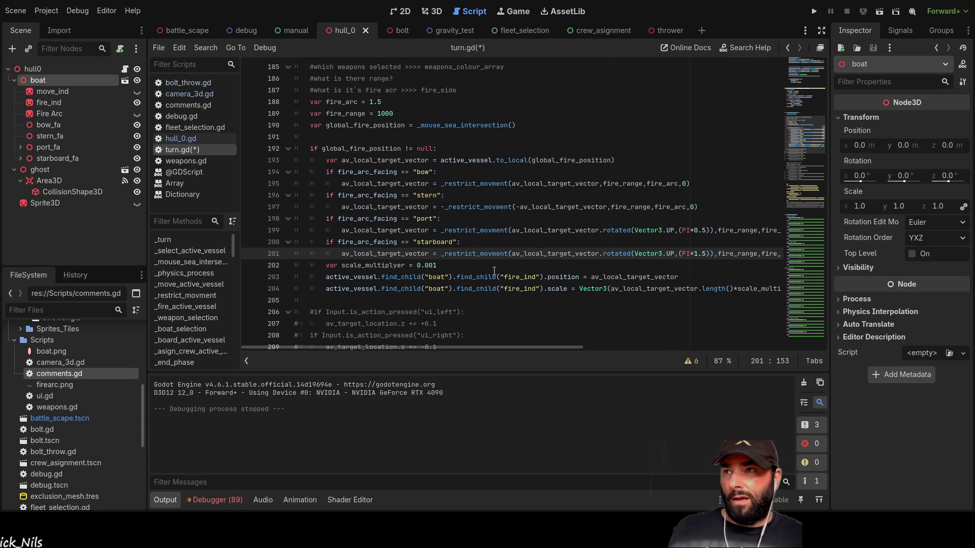
left_click(187, 105)
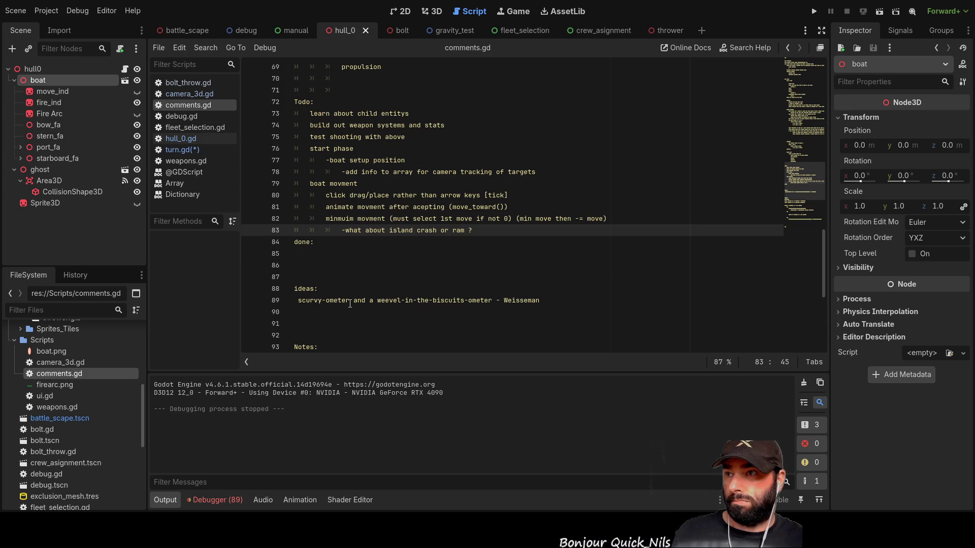
Build the '[d100 % chance]' marker text at the end of line 36 in comments.gd.
scroll(350, 303, "up", 6)
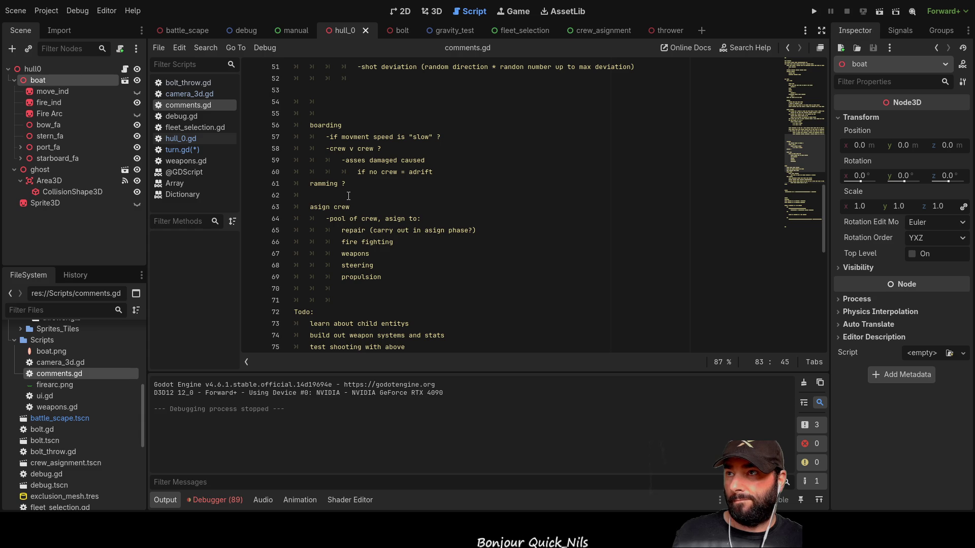
scroll(347, 195, "up", 8)
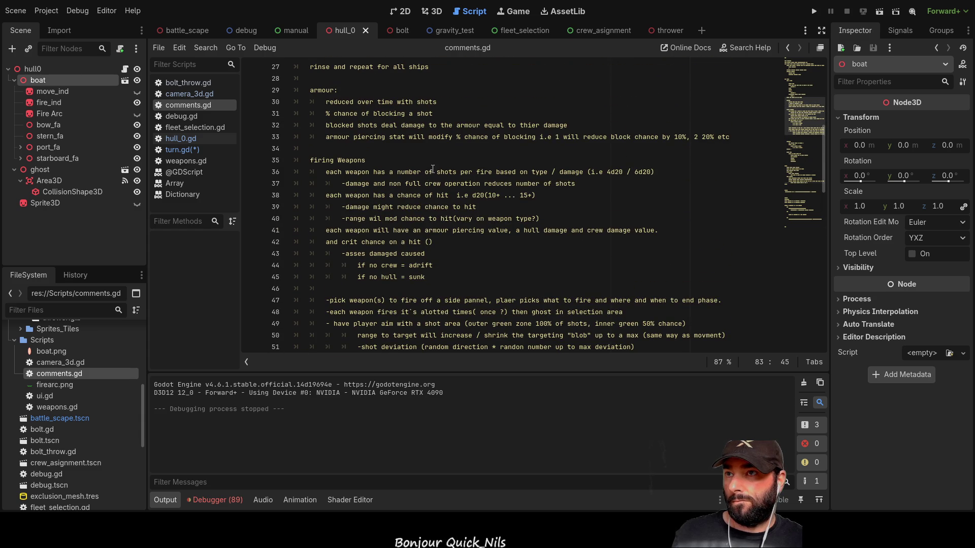
mouse_move(657, 172)
left_mouse_down()
mouse_move(558, 173)
mouse_move(605, 179)
left_mouse_up()
key("Left")
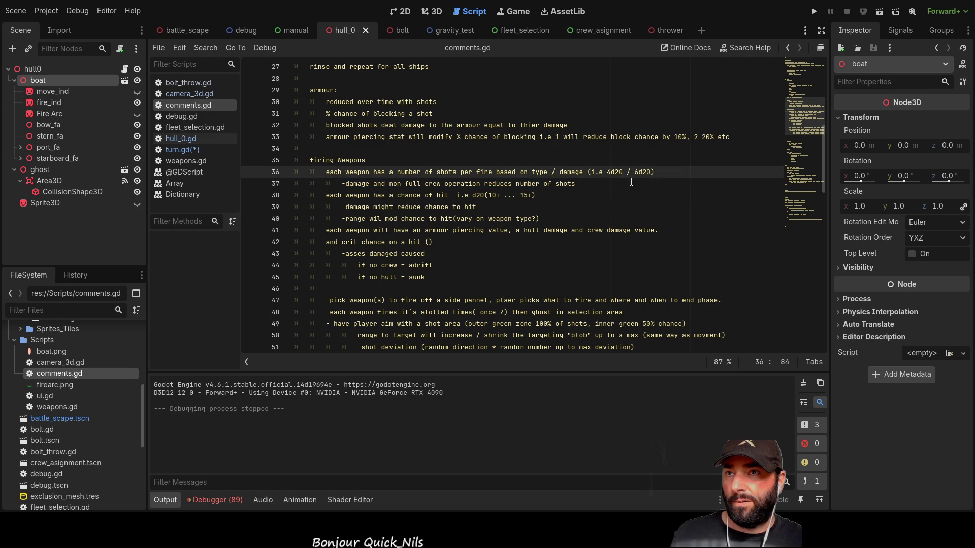
type(" d100")
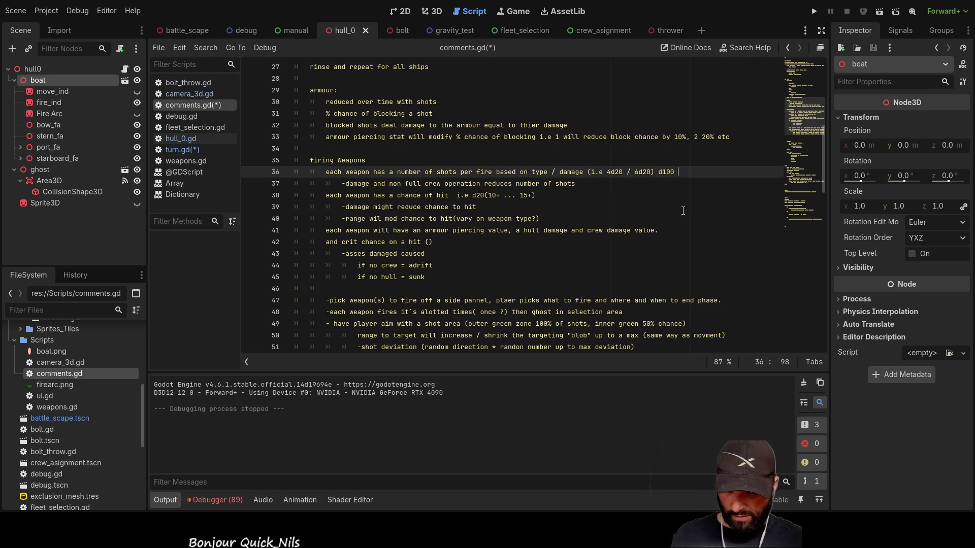
type(" %")
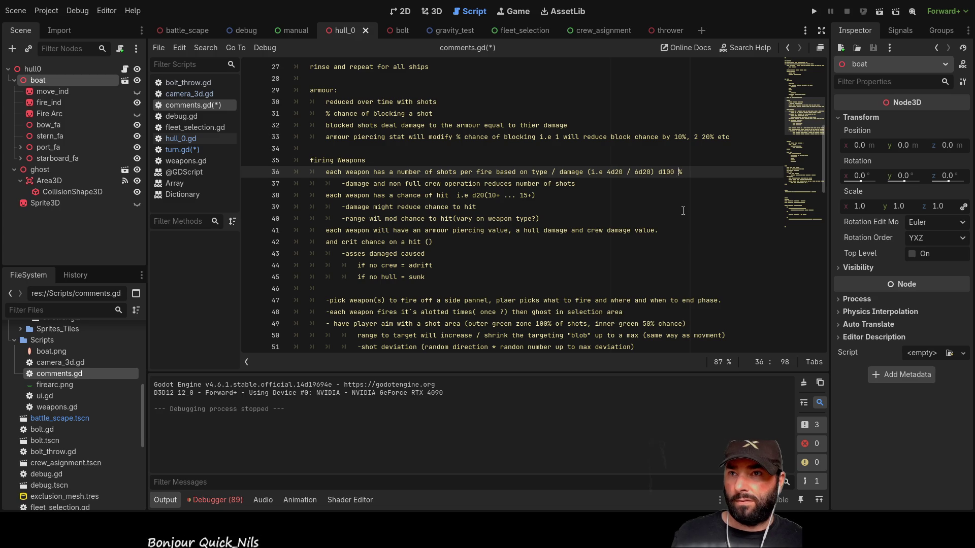
key("Left")
key("Left")
type("[")
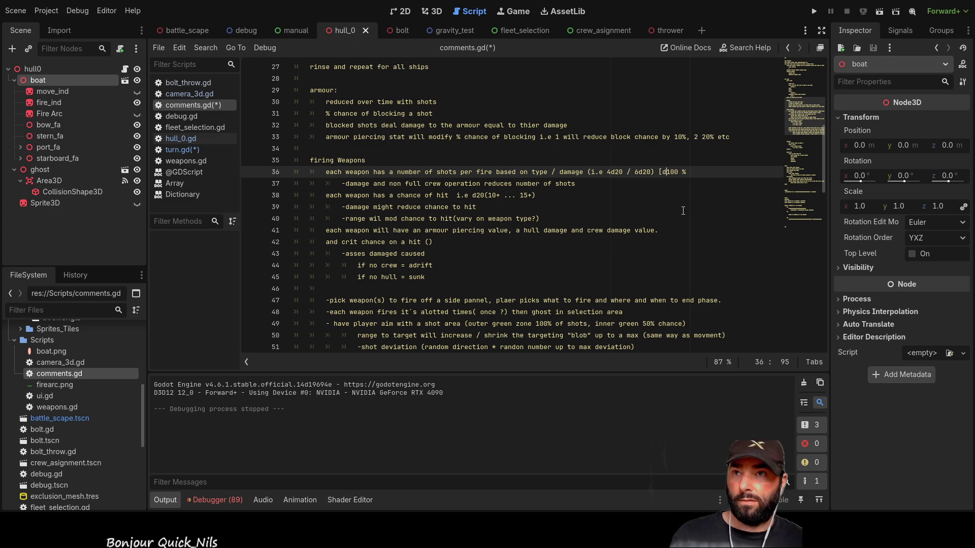
type("]")
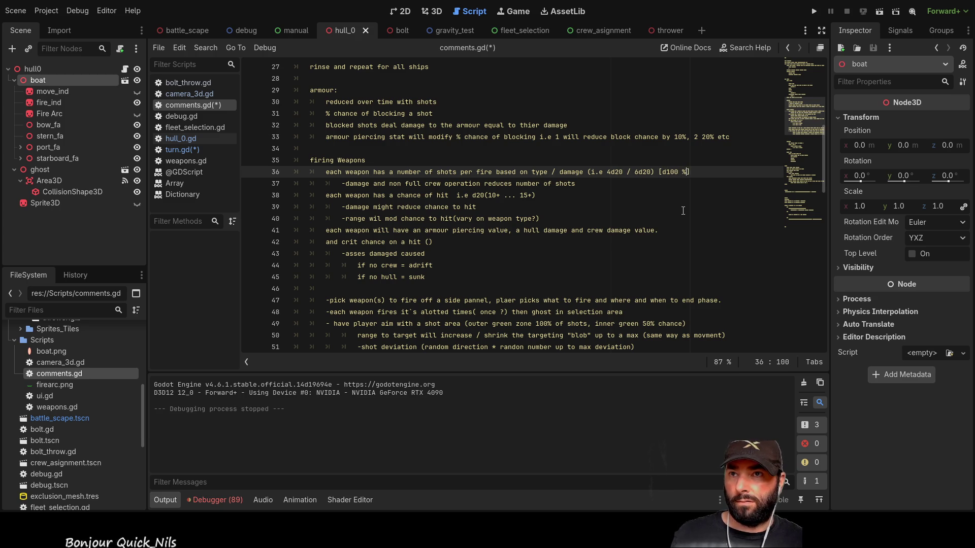
type("chance")
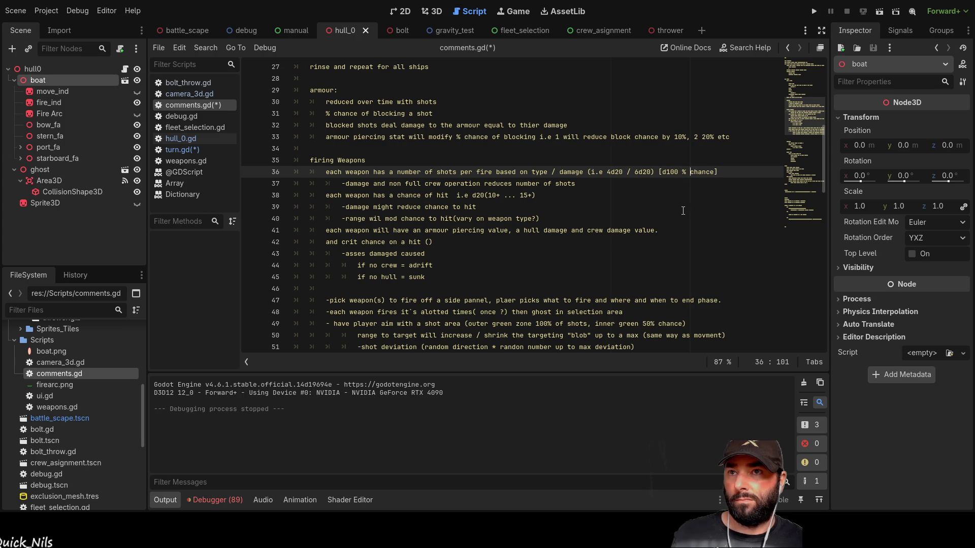
key("Down")
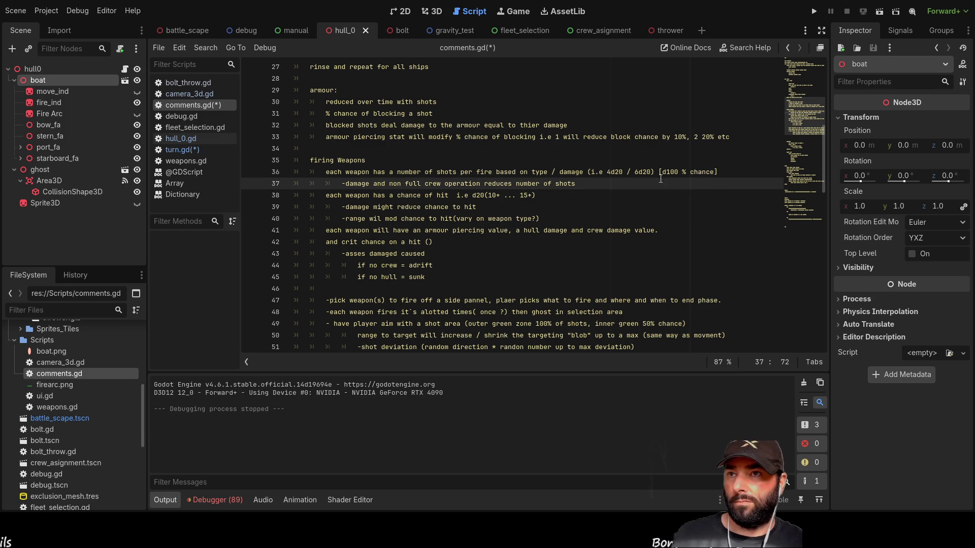
left_click(658, 171)
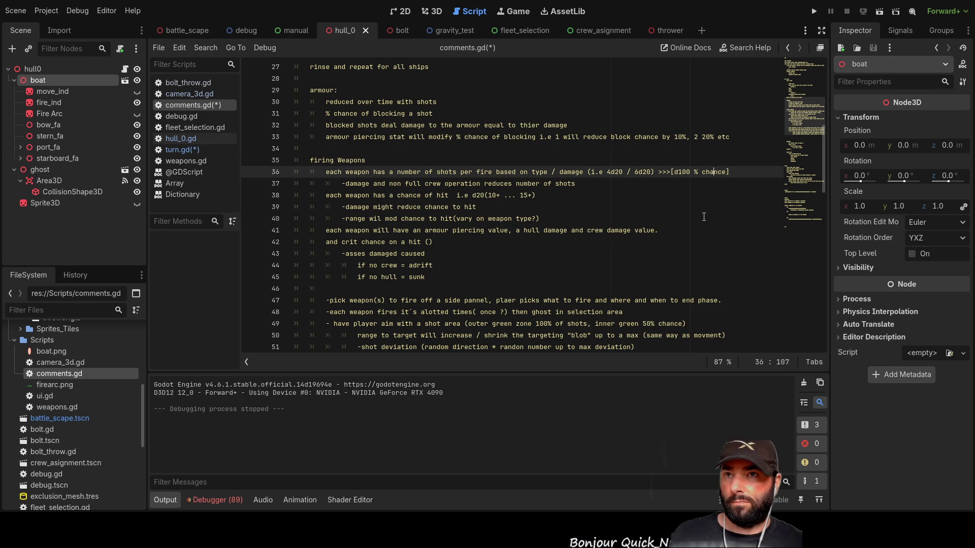
type("<<<")
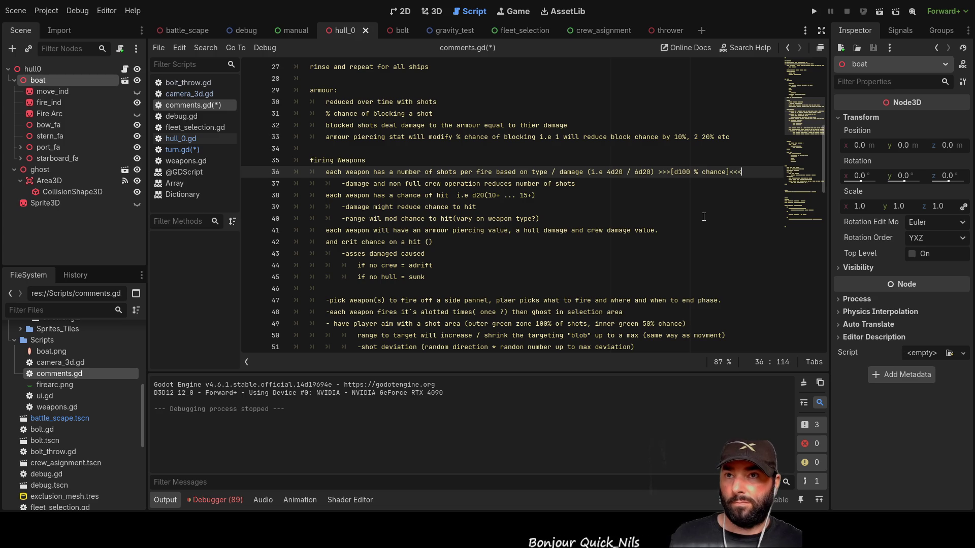
key("Down")
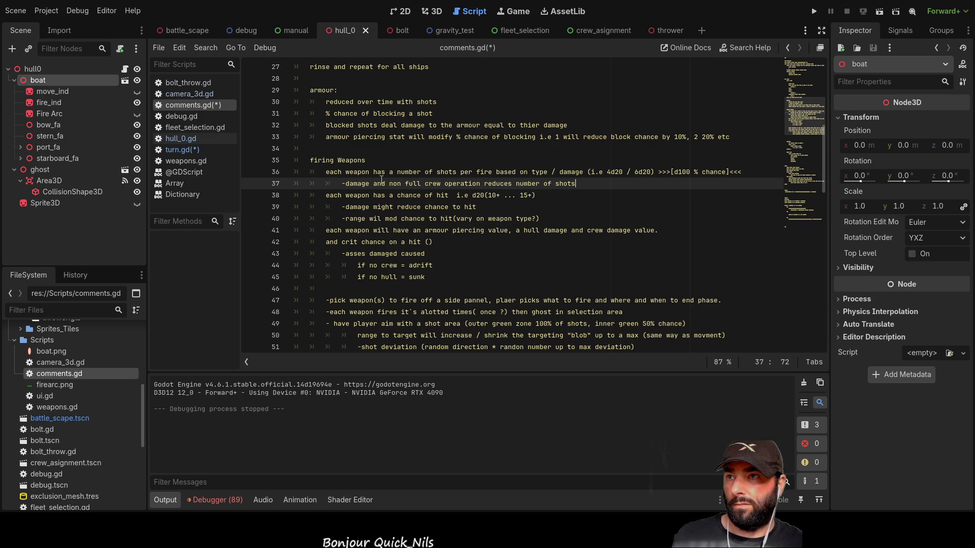
Move the d100 chance marker to the end of line 37 and over line 38's d20 roll.
left_click(659, 172)
key("shift+End")
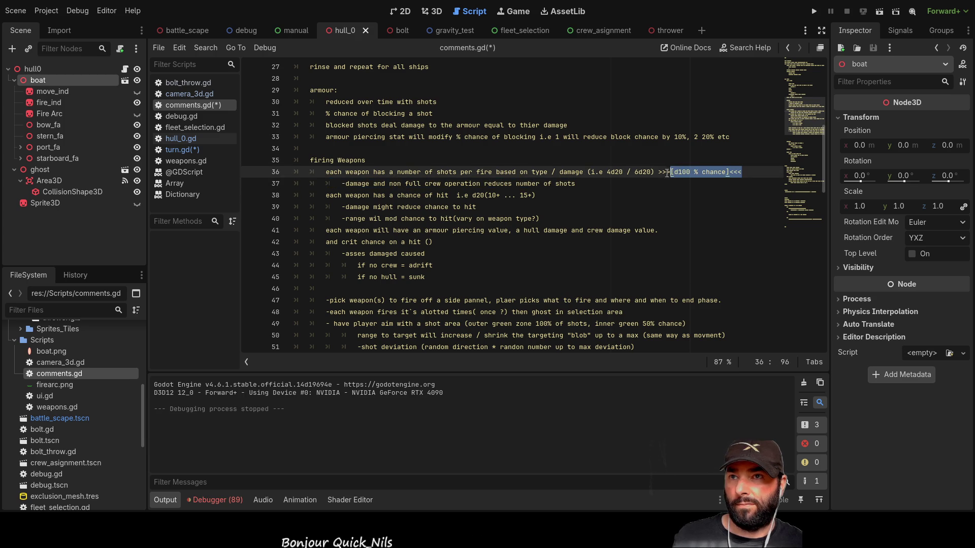
key("ctrl+x")
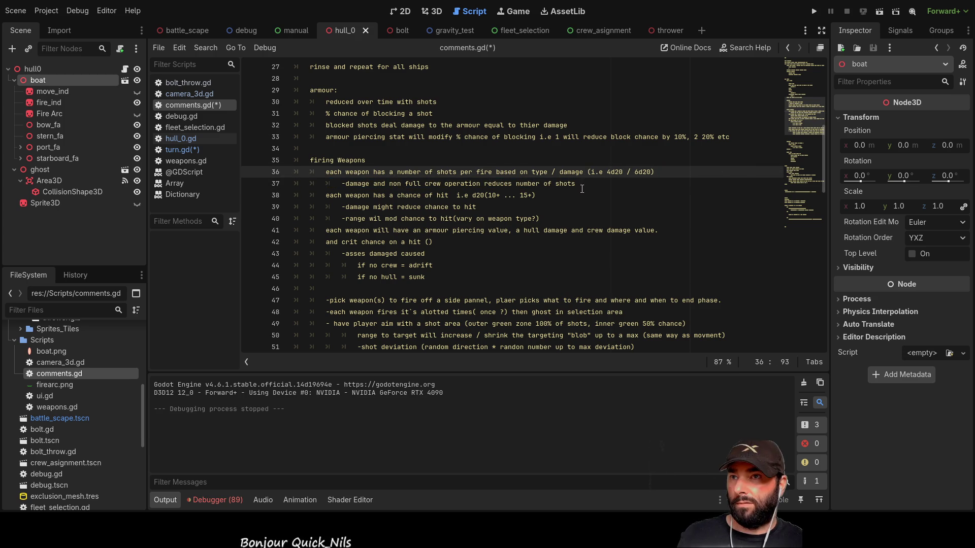
key("Down")
key("ctrl+v")
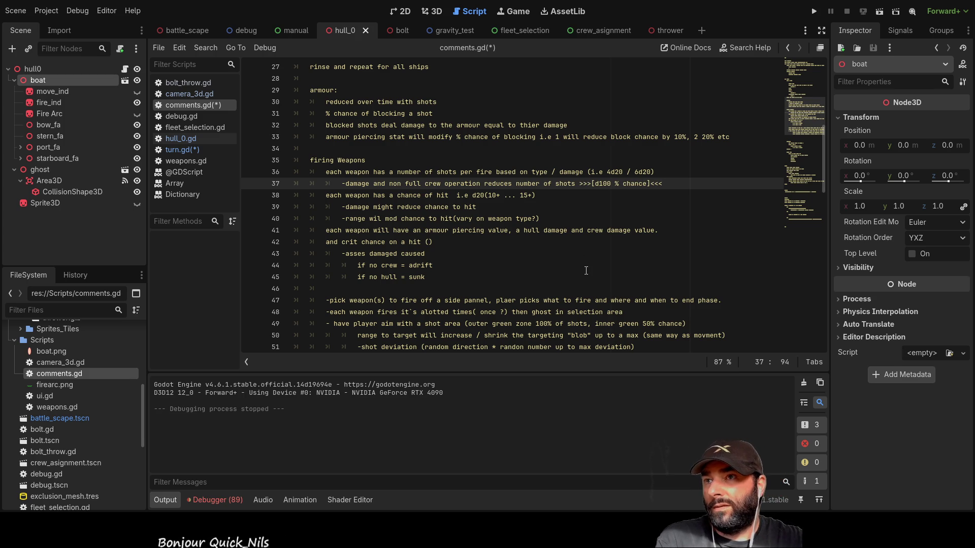
left_click_drag(536, 195, 471, 195)
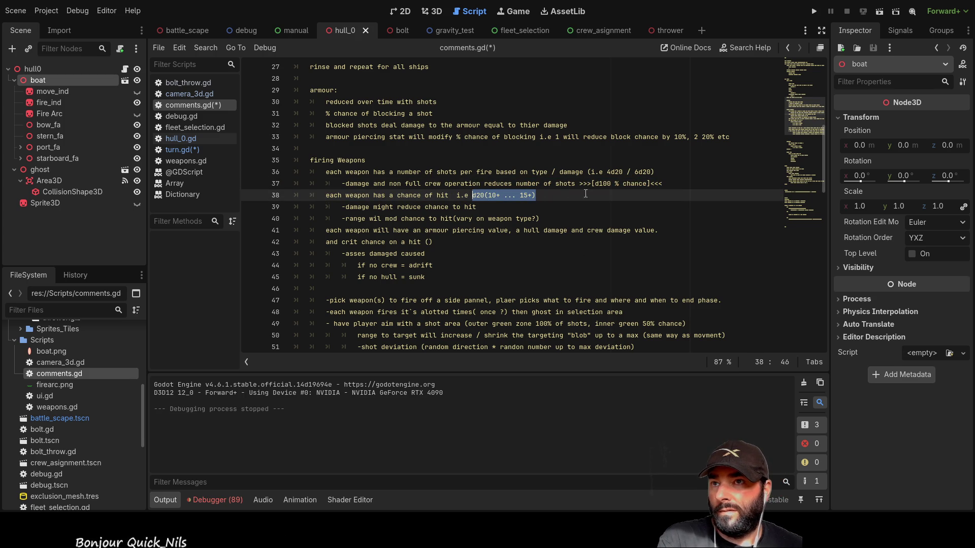
key("ctrl+v")
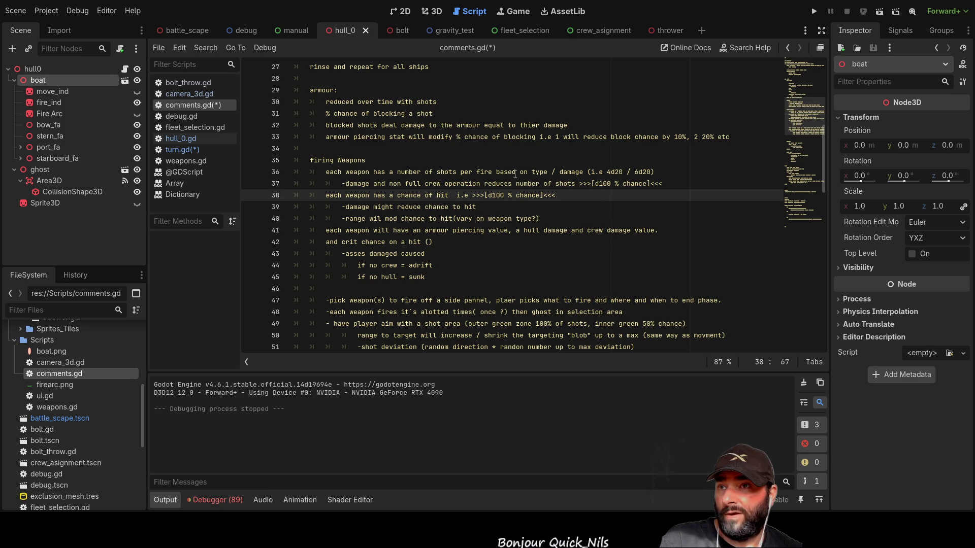
Delete the '(i.e 4d20 / 6d20)' dice example from line 36 and run the game.
left_click_drag(657, 173, 587, 172)
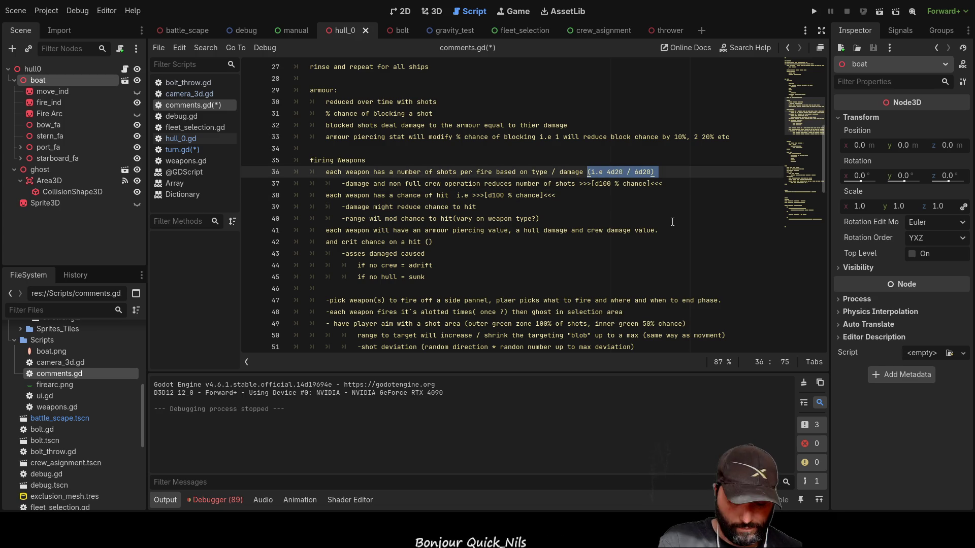
key("BackSpace")
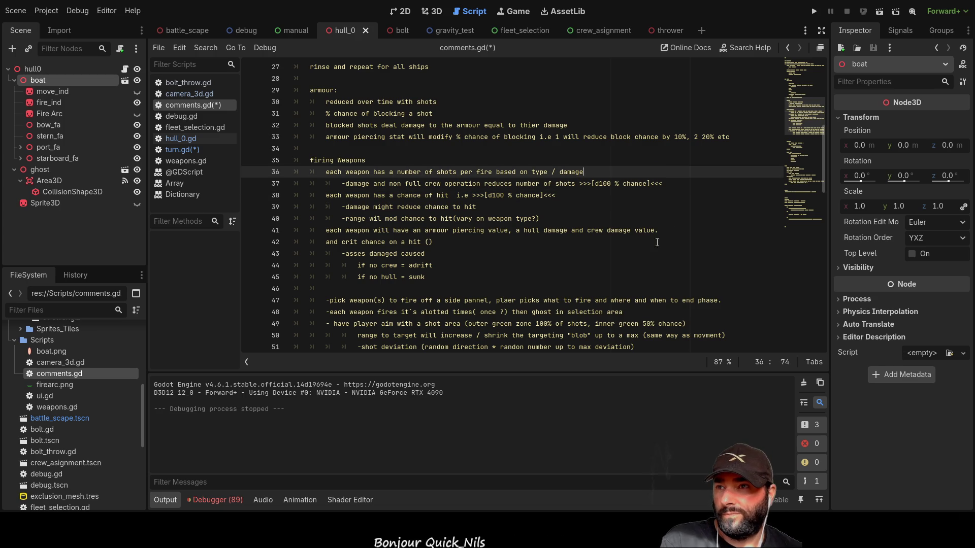
mouse_move(585, 172)
left_mouse_down()
mouse_move(443, 172)
mouse_move(406, 183)
left_mouse_up()
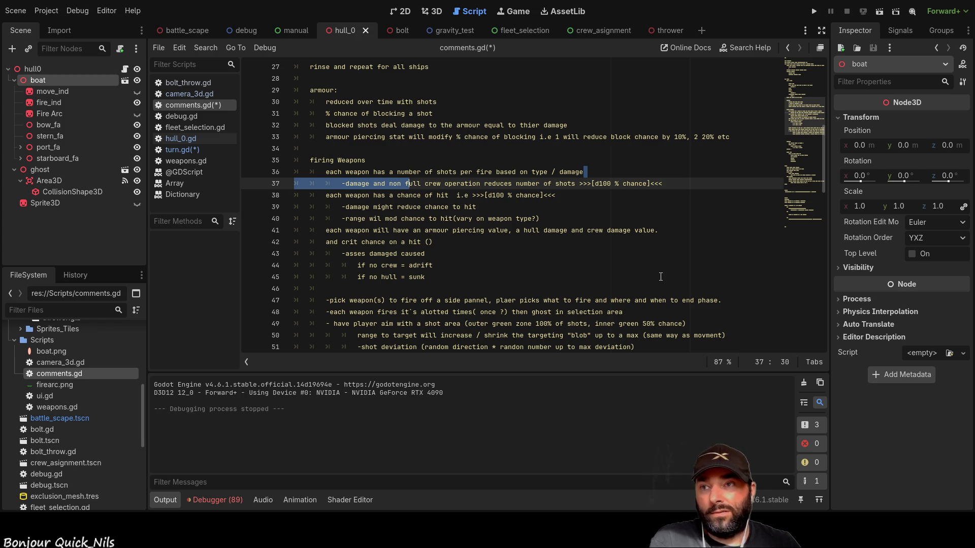
left_click(816, 10)
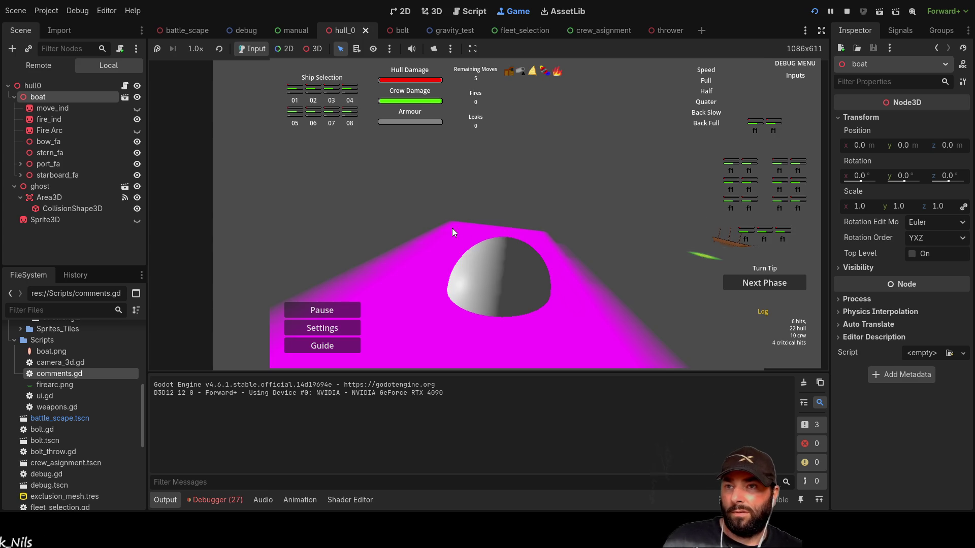
Pan the game camera toward the ship and select boats 9 and 10.
key("a")
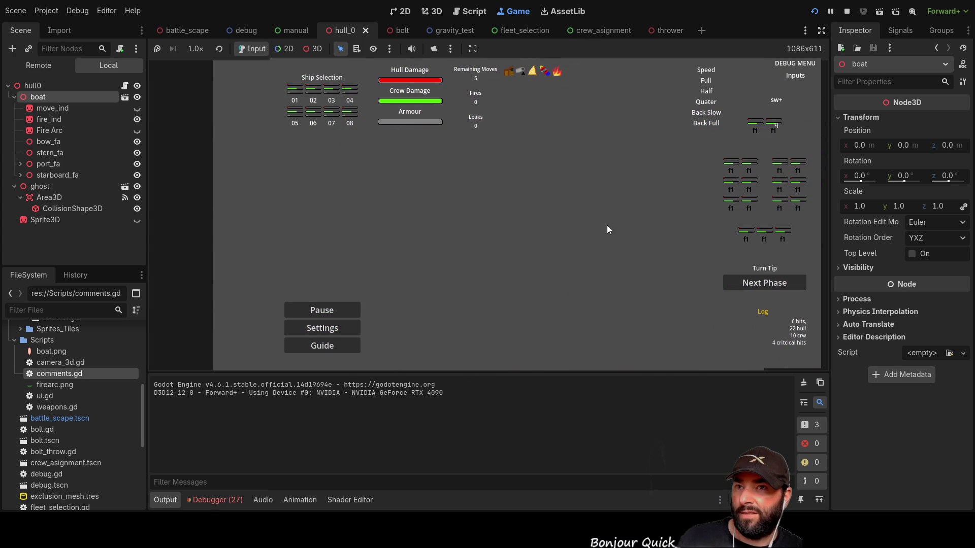
key("a")
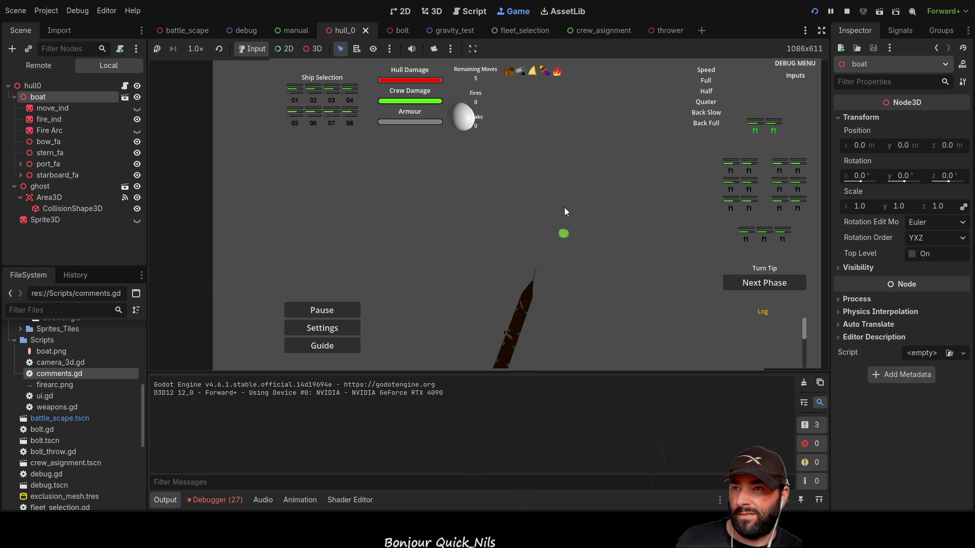
left_click(762, 127)
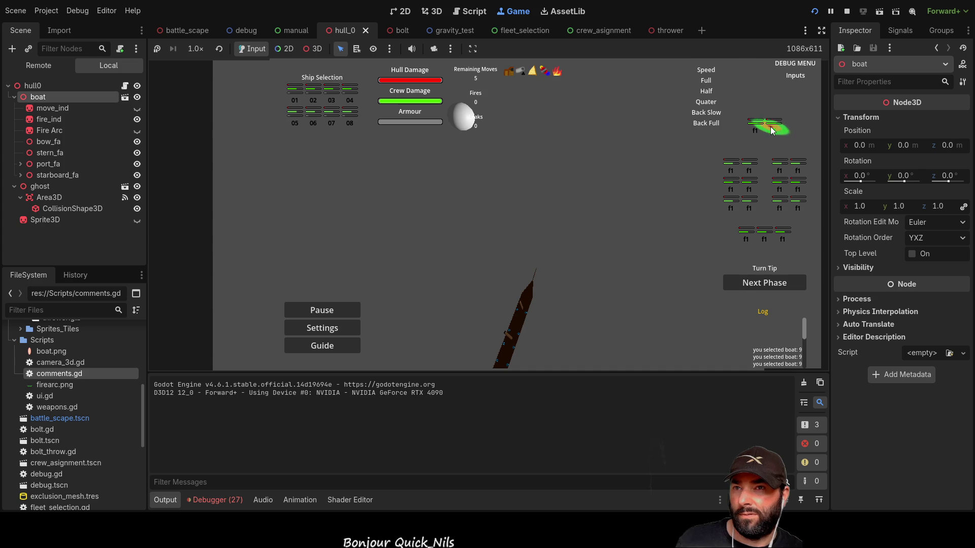
left_click(771, 129)
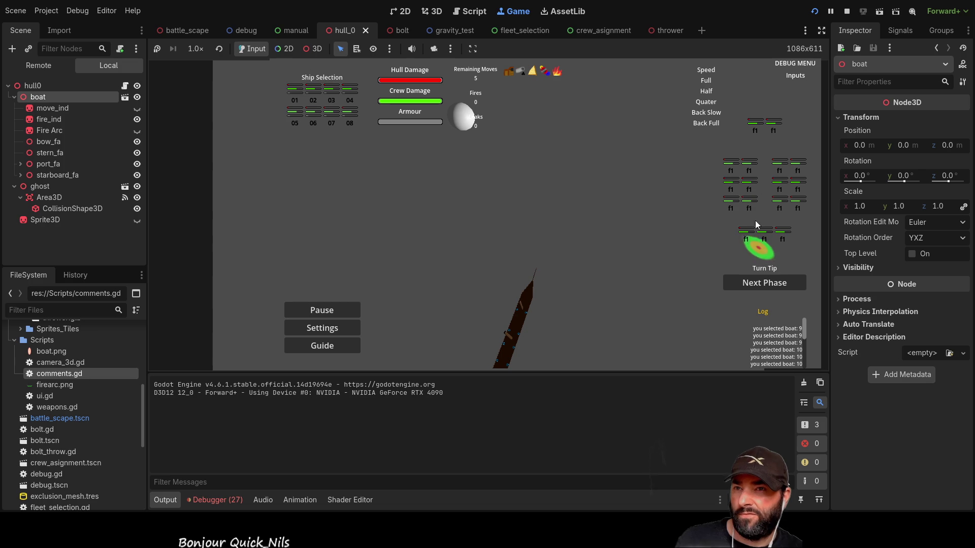
Toggle crew f1 slots on and off, ending with five slots on in the left block.
left_click(746, 237)
left_click(763, 238)
left_click(783, 238)
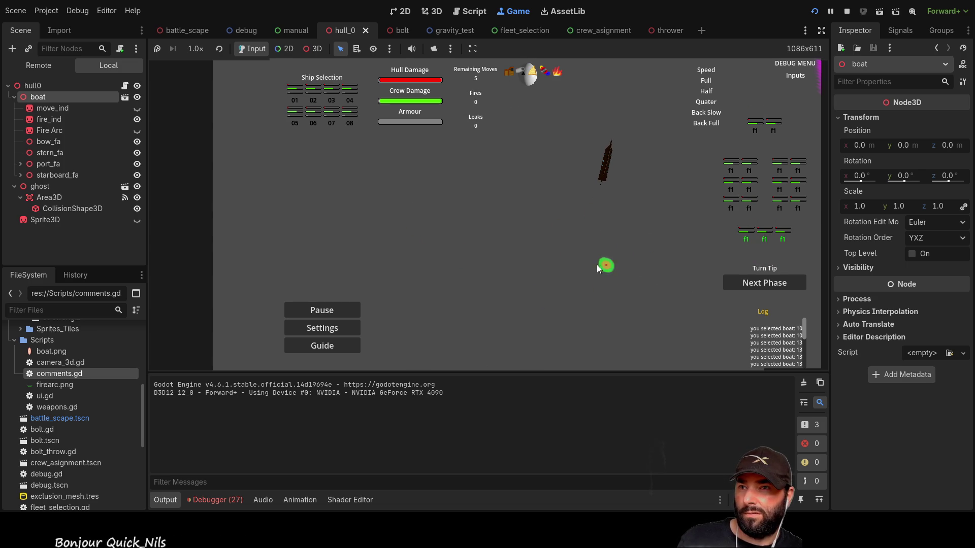
left_click(746, 237)
left_click(764, 238)
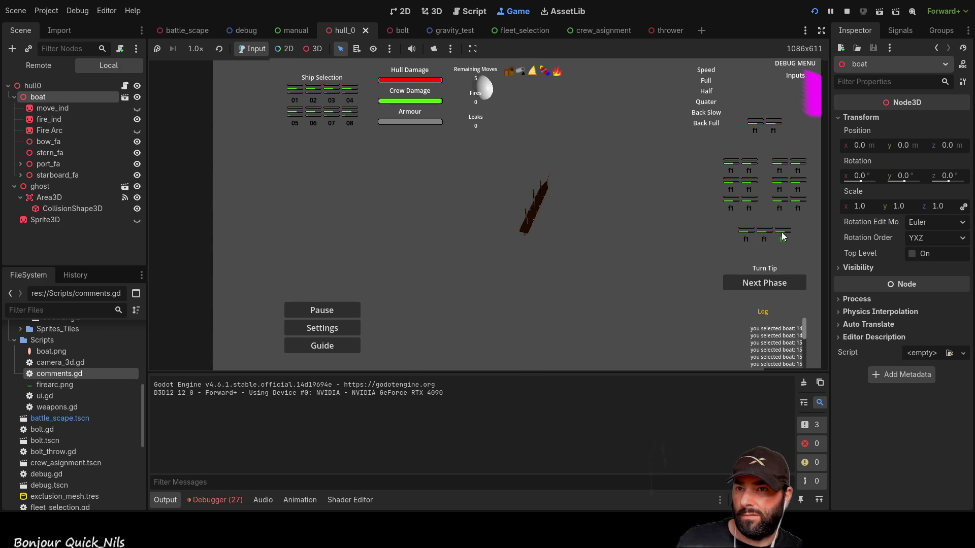
mouse_move(732, 177)
left_mouse_down()
mouse_move(732, 201)
mouse_move(747, 207)
mouse_move(749, 172)
left_mouse_up()
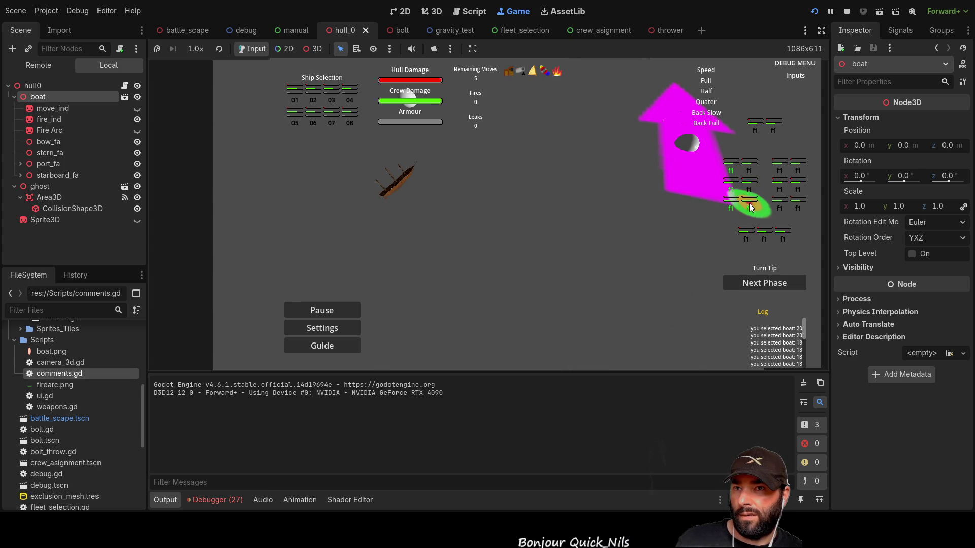
Move the game camera around with W, D and A, then stop the game.
key("w")
key("d")
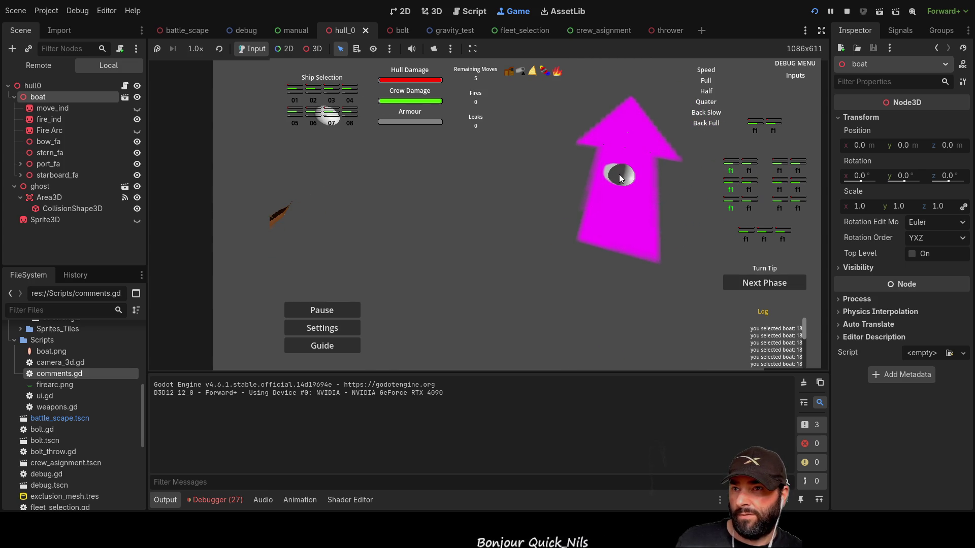
key("a")
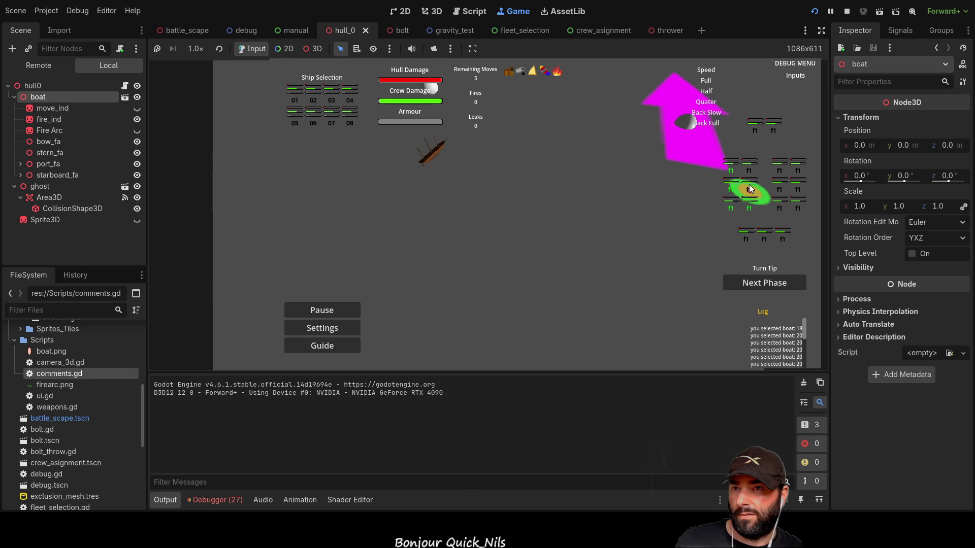
left_click(846, 11)
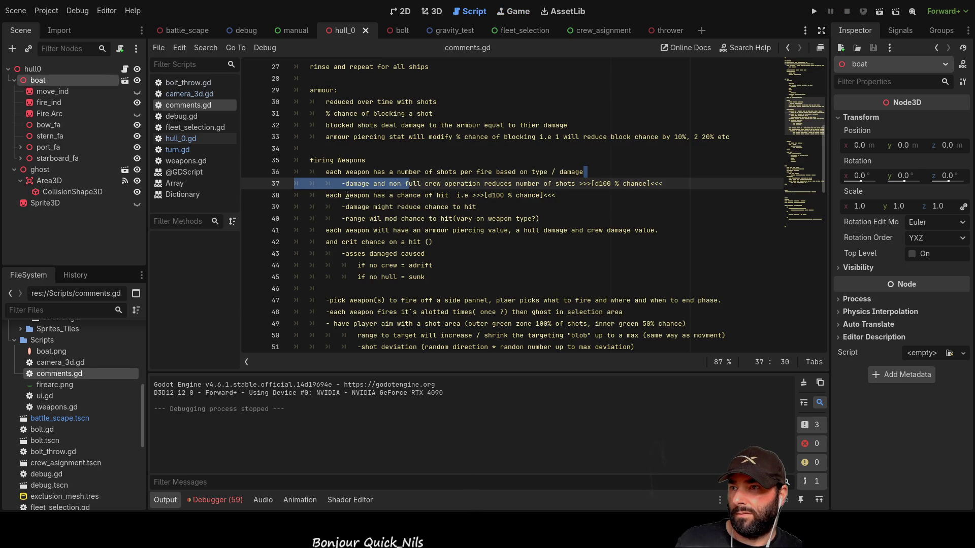
Scroll to the Todo notes in comments.gd and place the caret on the 'done:' line.
scroll(348, 192, "down", 15)
scroll(344, 240, "down", 1)
scroll(350, 259, "down", 3)
scroll(325, 238, "up", 4)
scroll(338, 218, "up", 3)
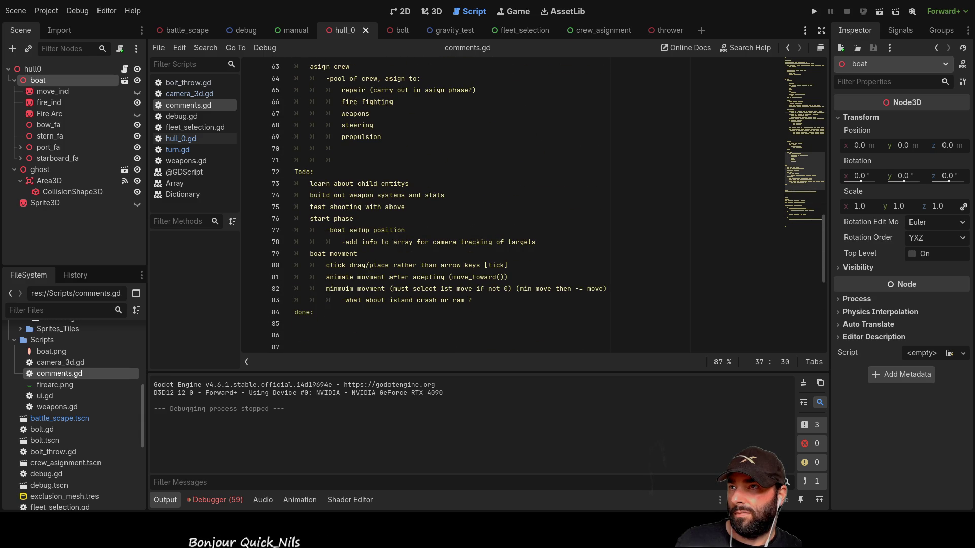
scroll(330, 218, "down", 4)
scroll(328, 219, "up", 2)
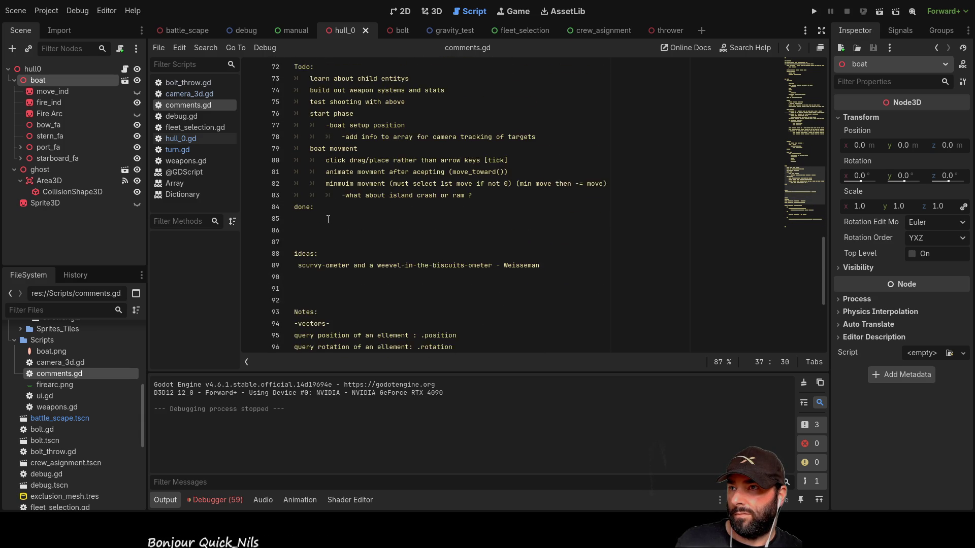
left_click(296, 242)
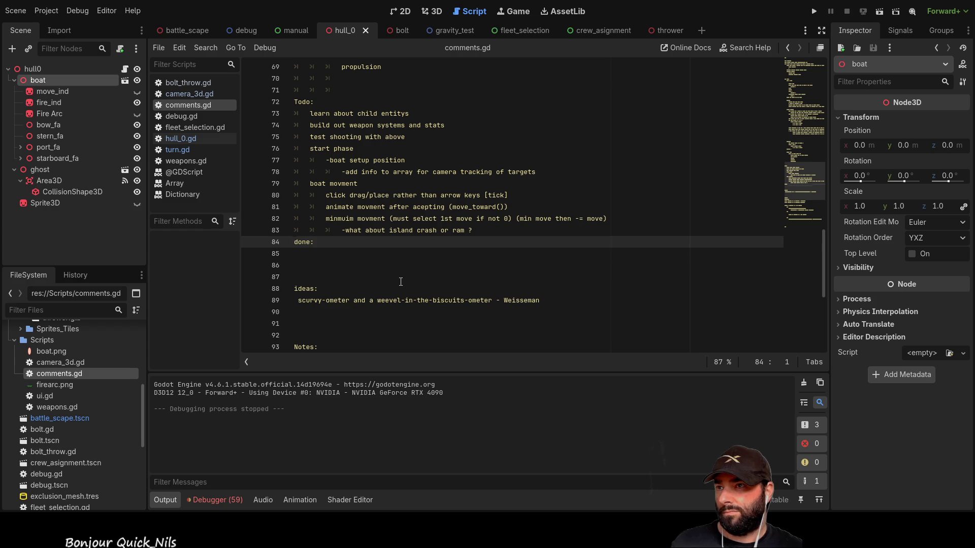
Add an indented 'shooting weapons' heading with a 'stats from boat hull' item above done:.
key("Return")
key("Return")
key("Return")
key("Up")
key("Up")
key("Up")
key("Tab")
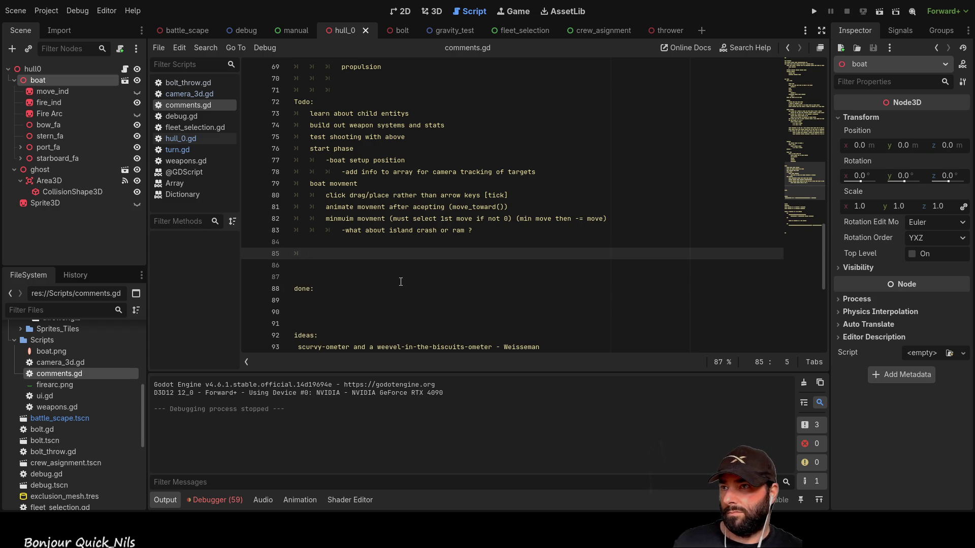
type("shooting weapons")
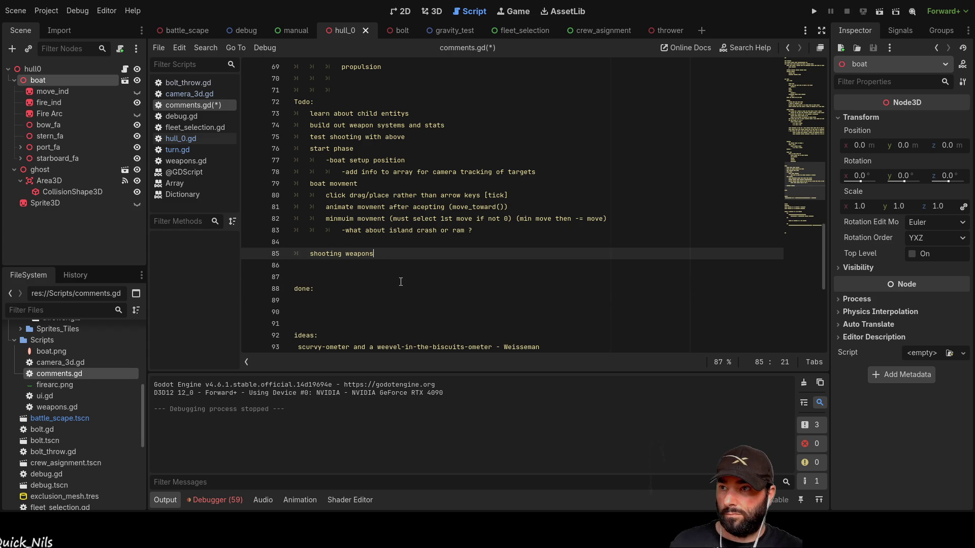
key("Return")
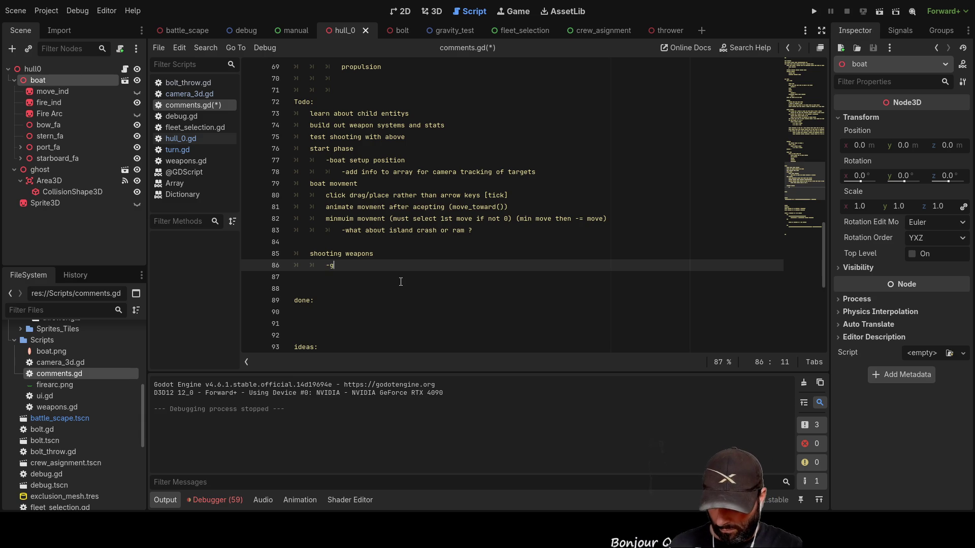
type("-grab weapon s")
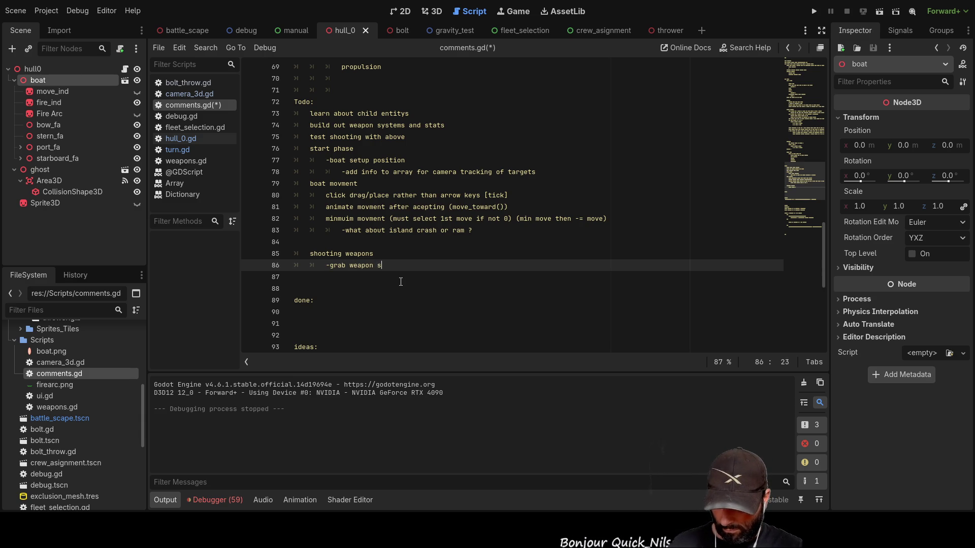
type("tats fr")
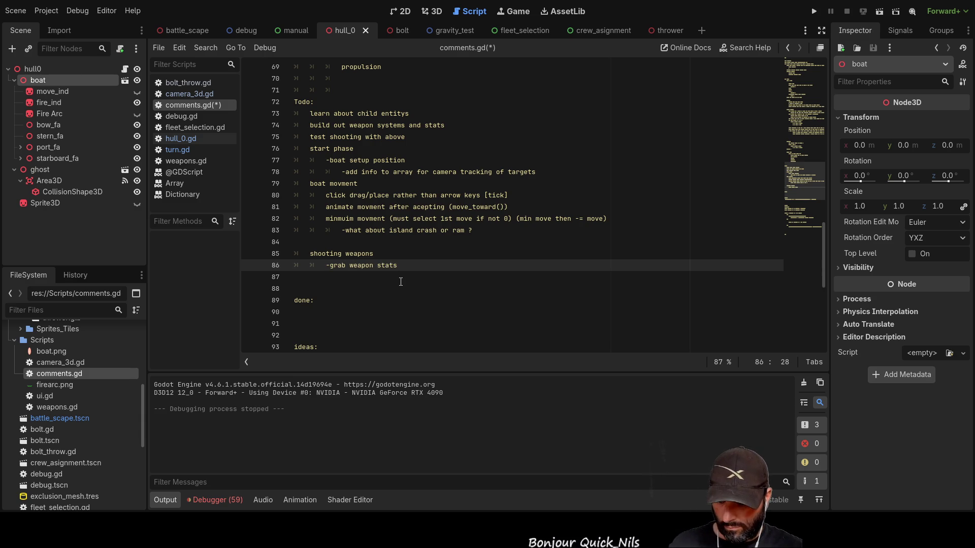
type("om boat ")
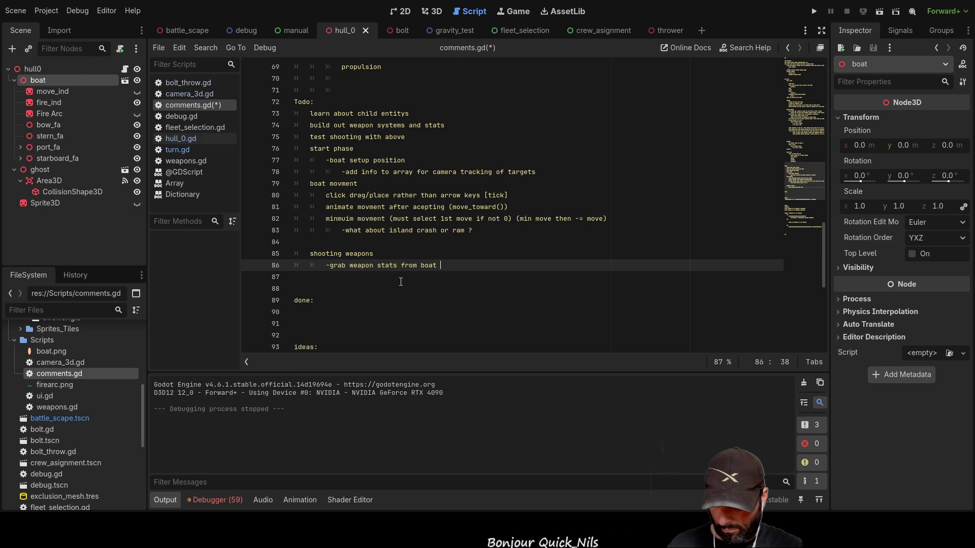
type("hull")
key("Return")
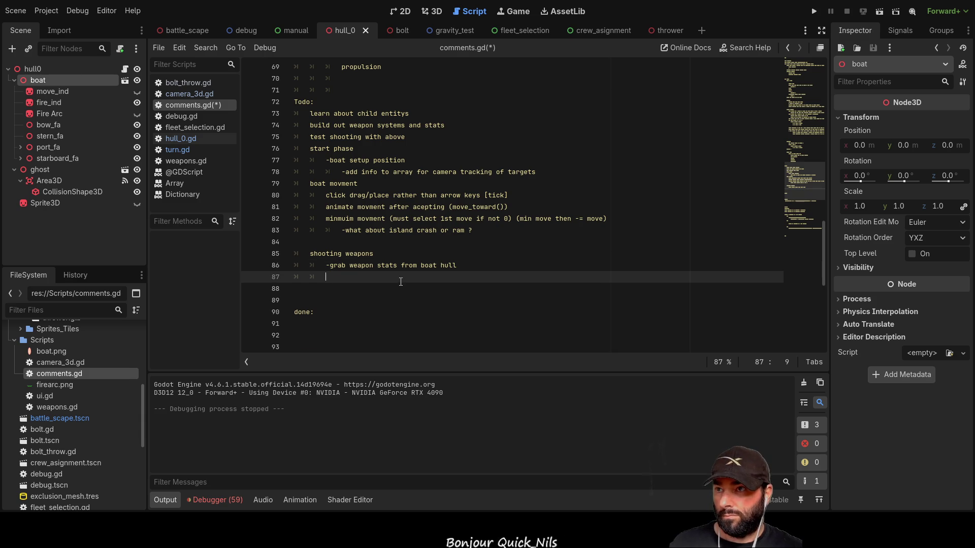
Add a 'turn off shot ... ons selected' item under shooting weapons.
type("-")
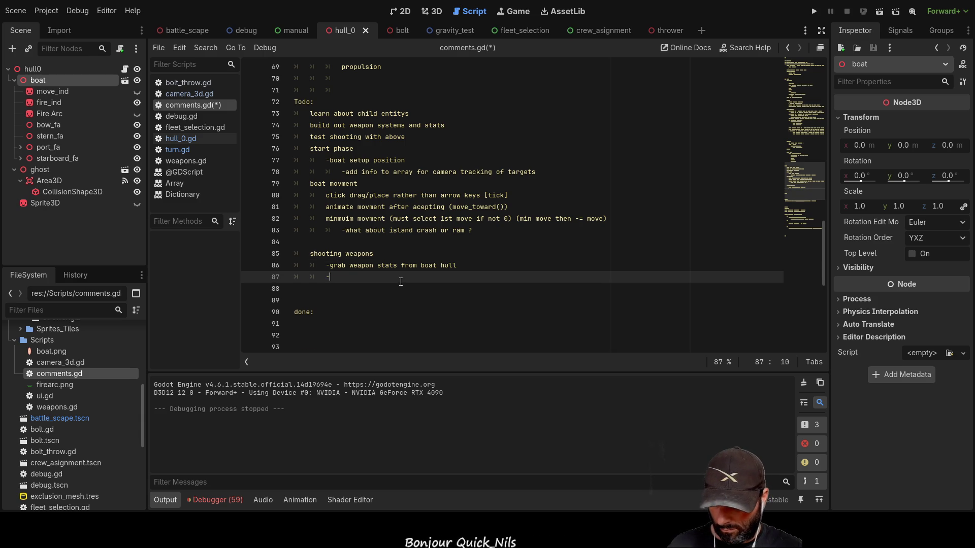
type("desel")
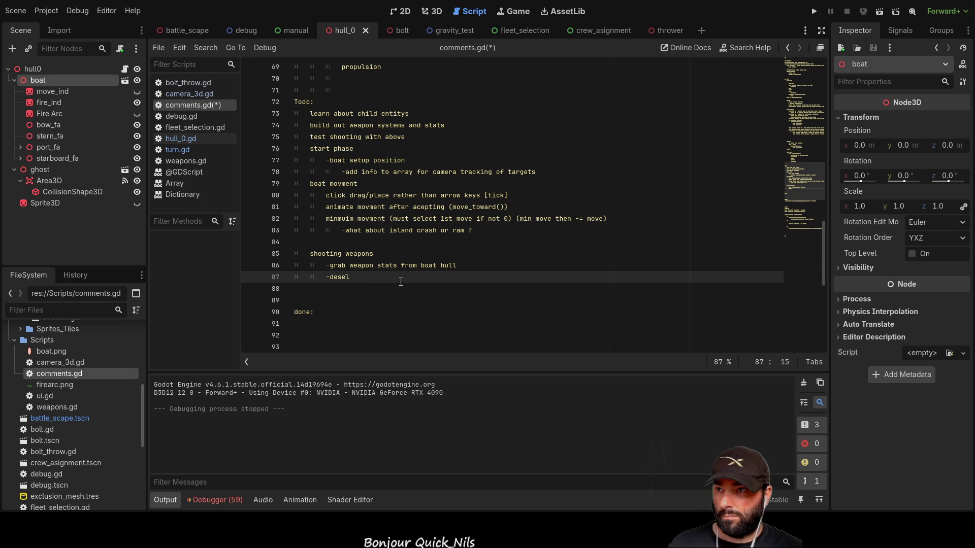
type("ect")
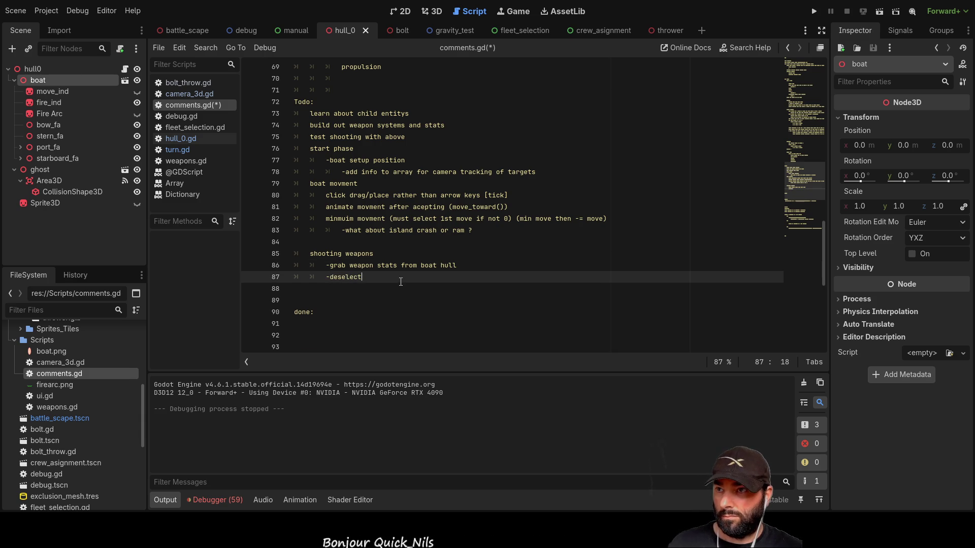
key("BackSpace")
key("BackSpace")
key("BackSpace")
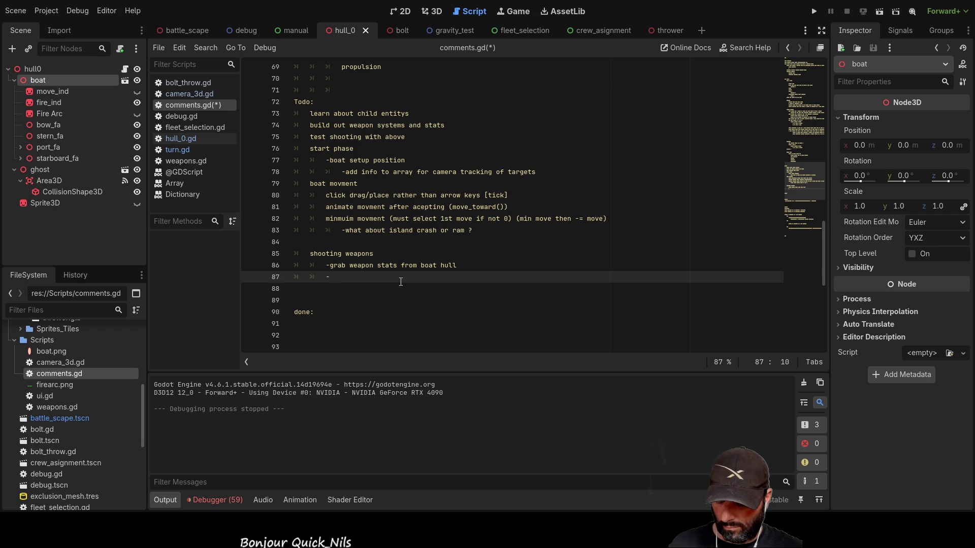
type("turn off ")
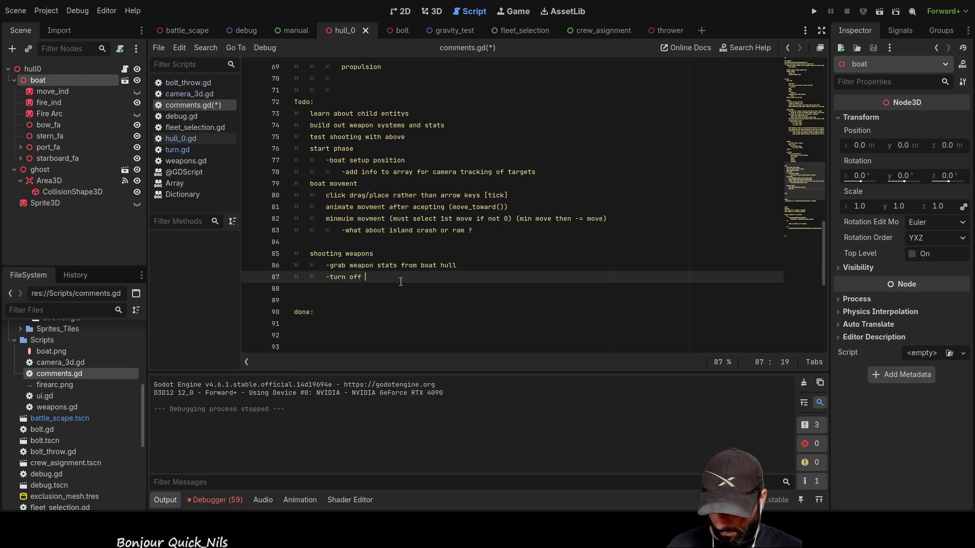
type("shot")
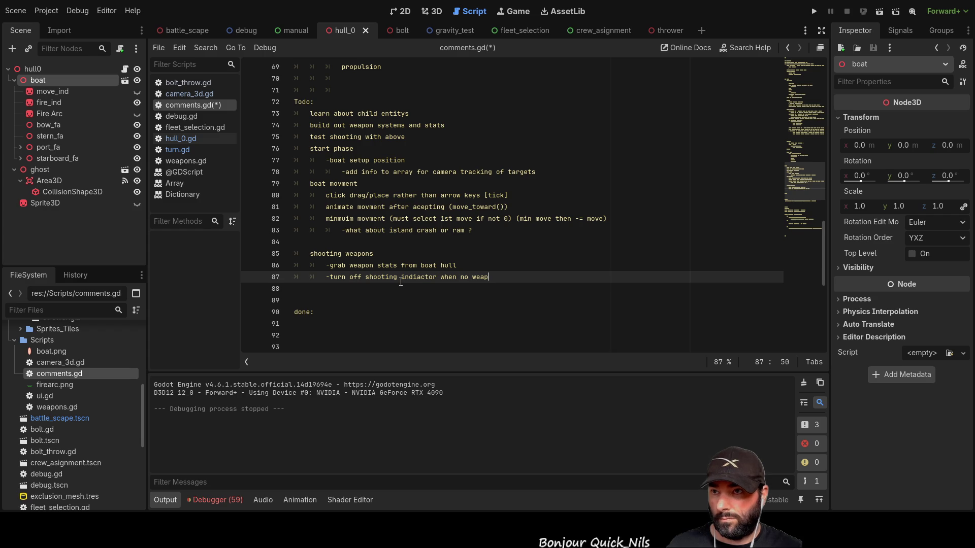
type("ons selected")
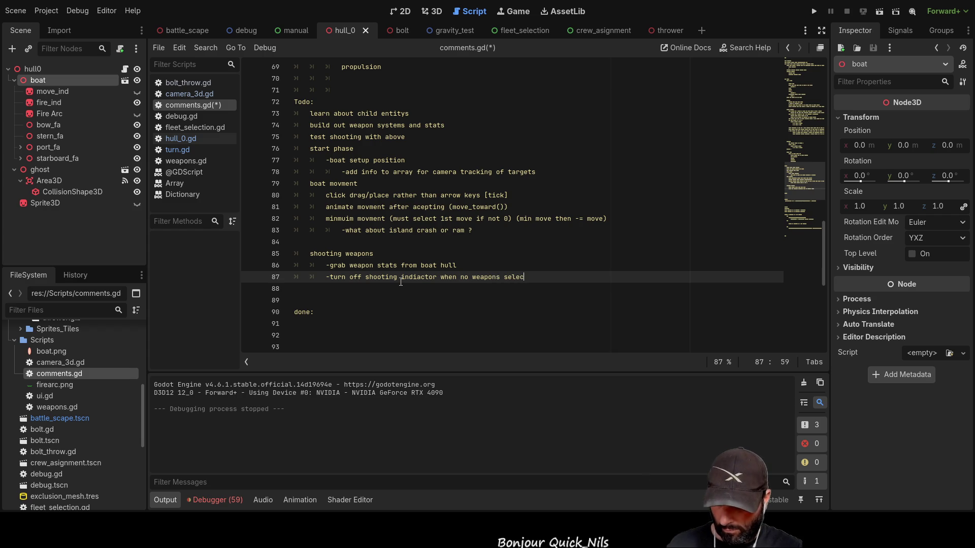
key("Return")
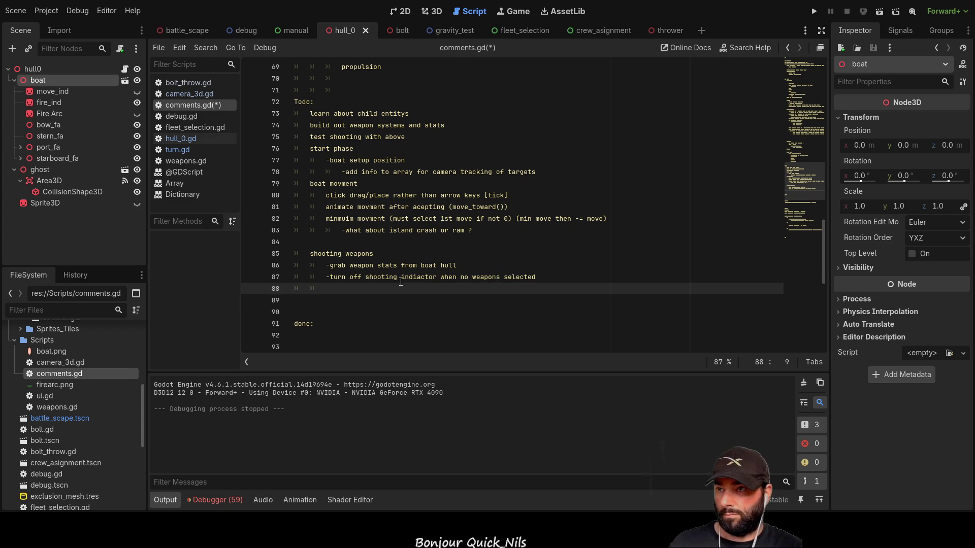
Add the item 'drop / pick up shooting indication with left mouse click'.
type("-a")
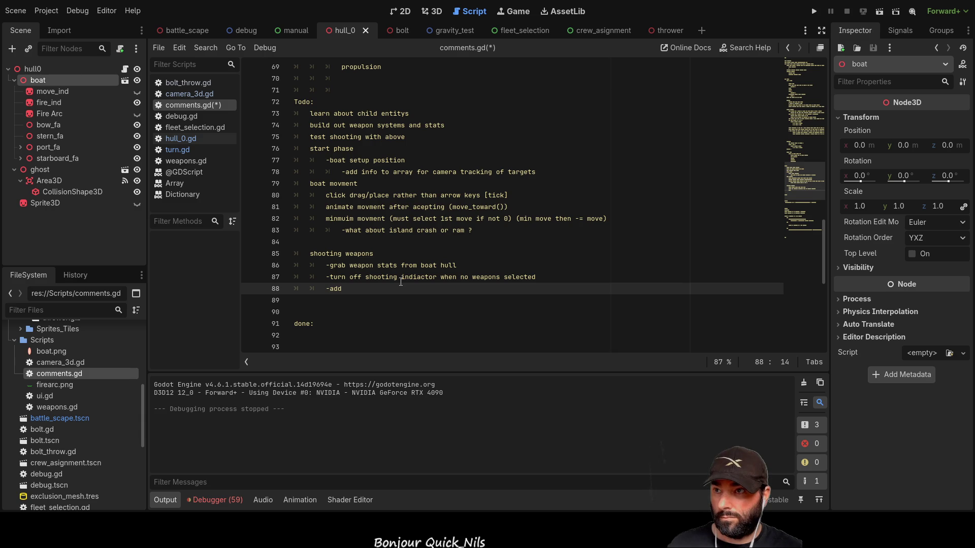
key("BackSpace")
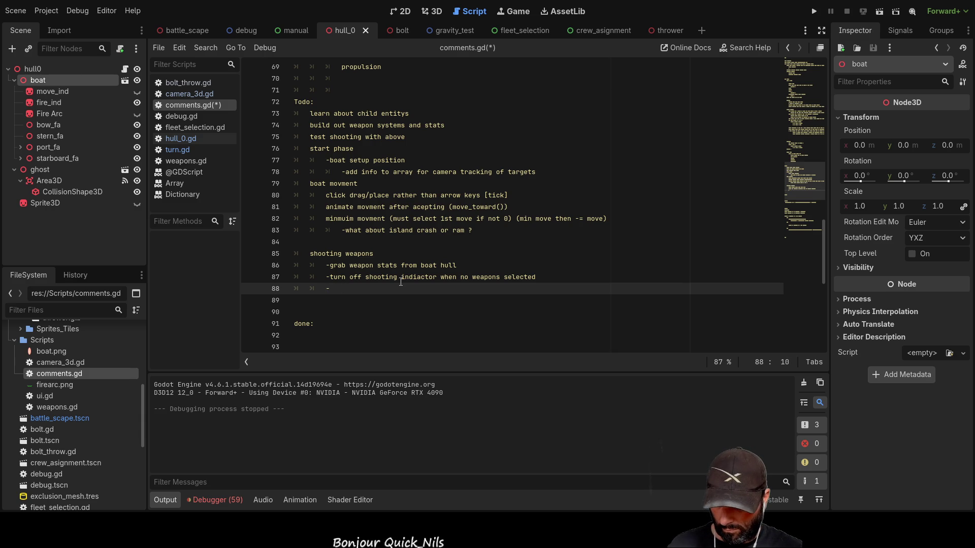
type("drop")
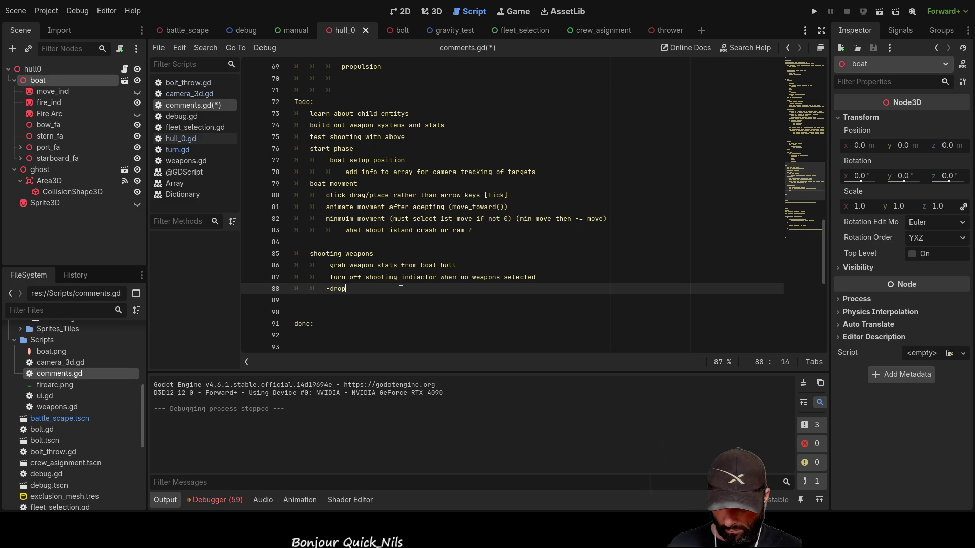
type(" / pick ")
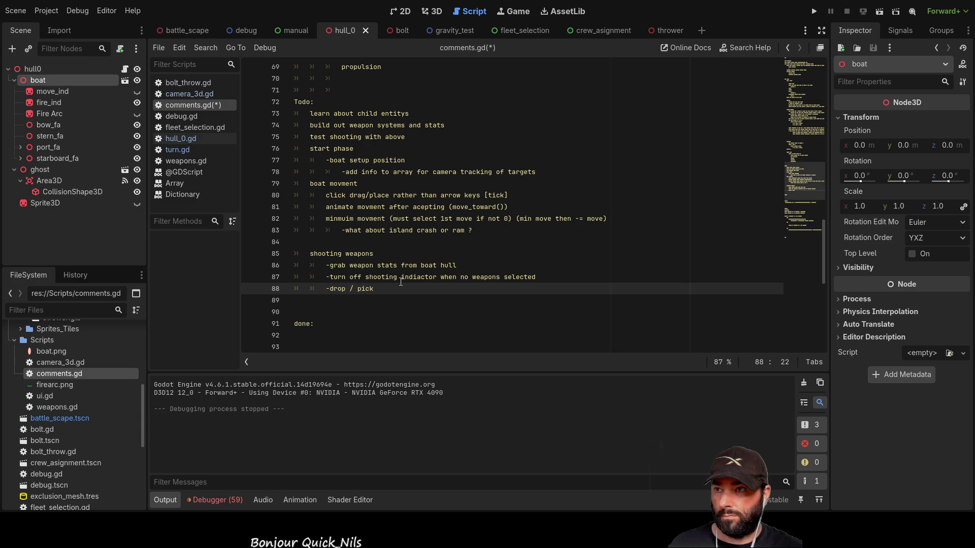
type("up sh")
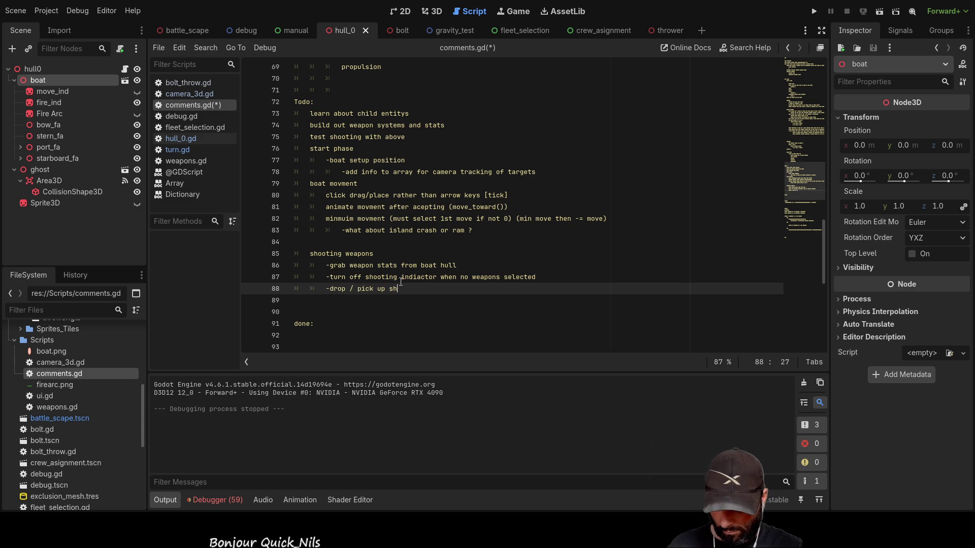
type("ooting")
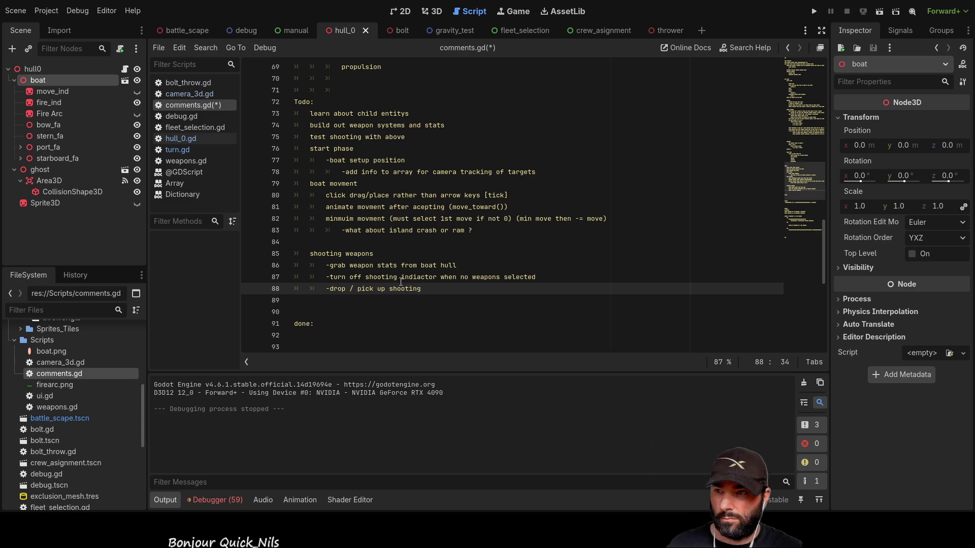
key("Up")
key("Down")
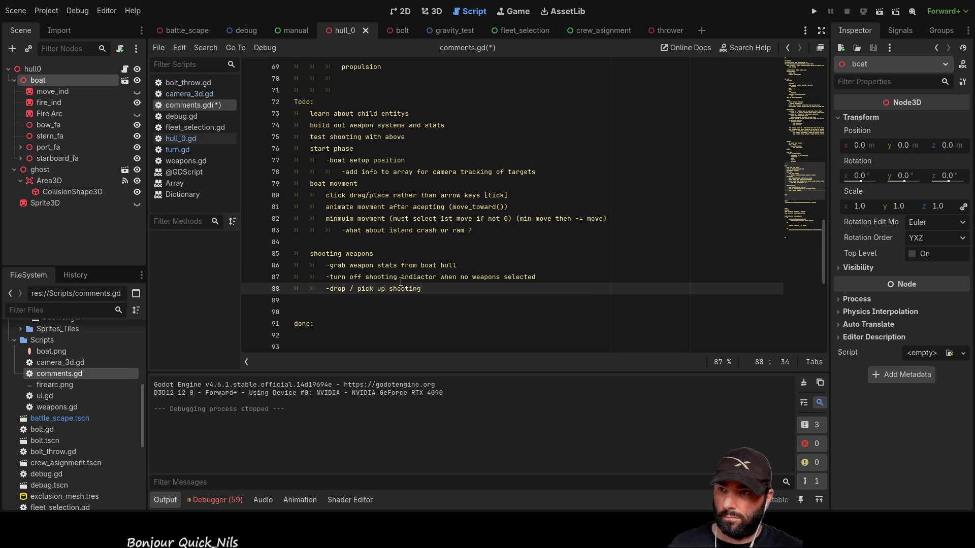
type("indication with le")
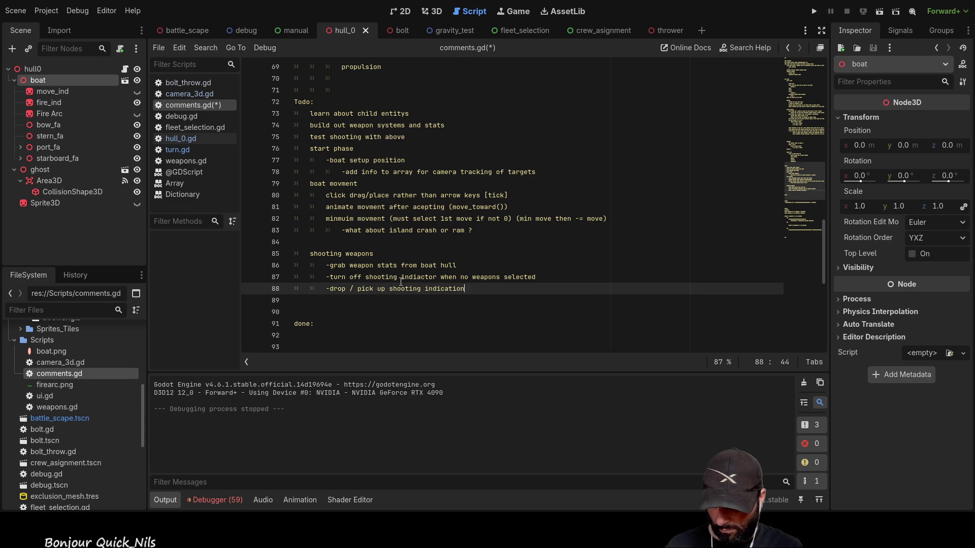
type("ft mouse ")
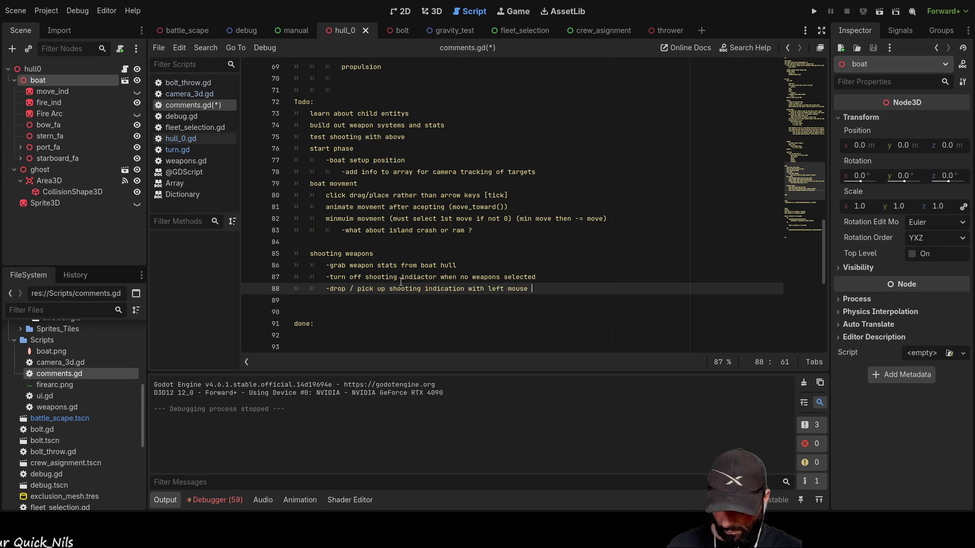
type("click")
Add items for 'indicator size to weapons divation' and a fire-weapon button when not fire turn/no weapons selected.
key("Return")
type("-tie shooting")
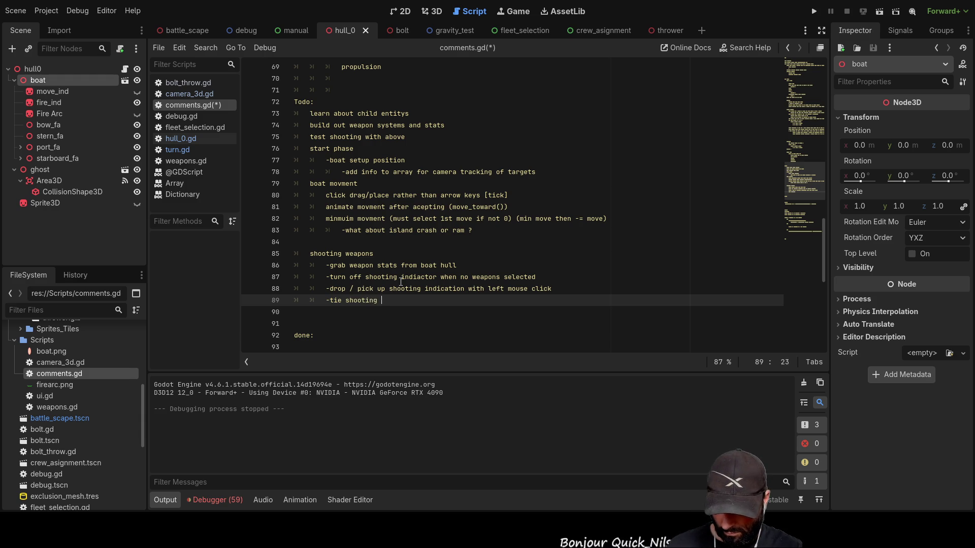
type("indicator ")
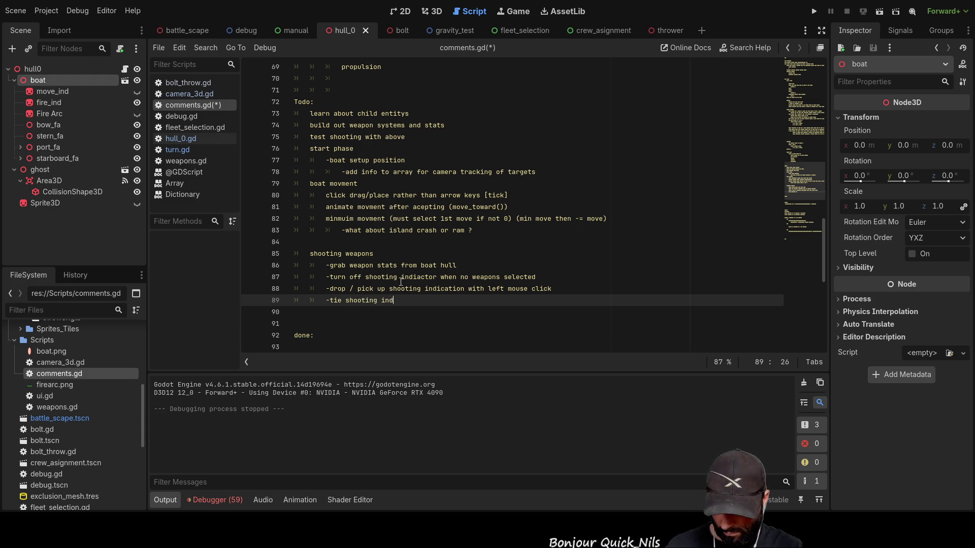
type("size ")
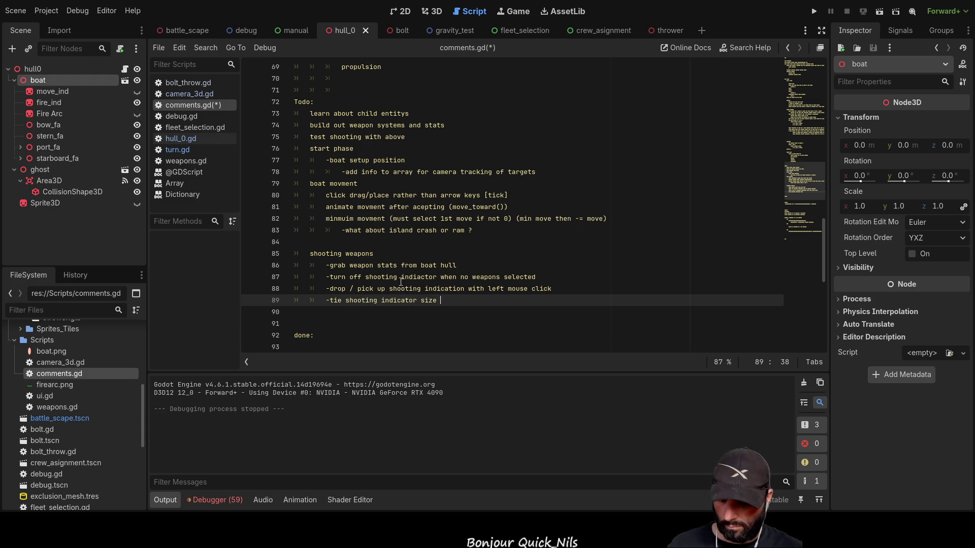
type("to weapons")
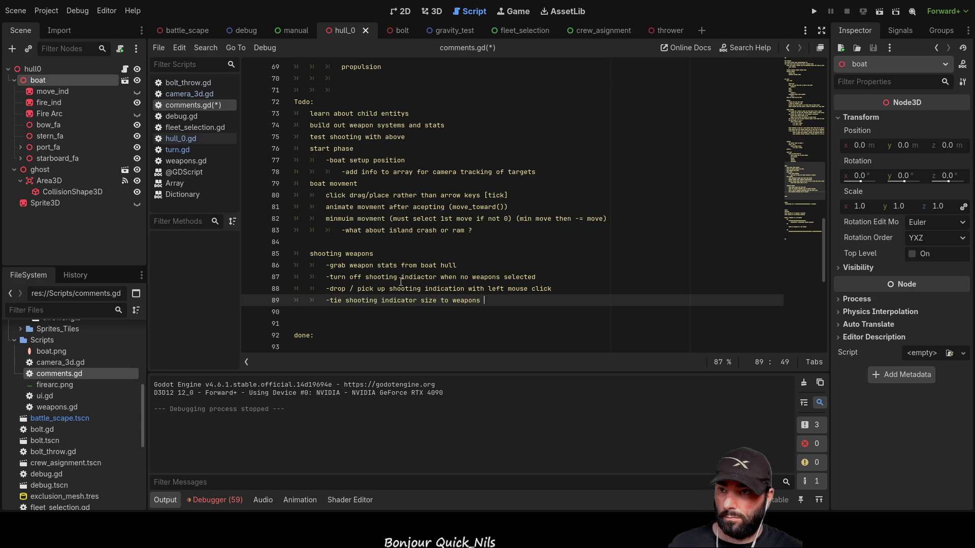
type(" d")
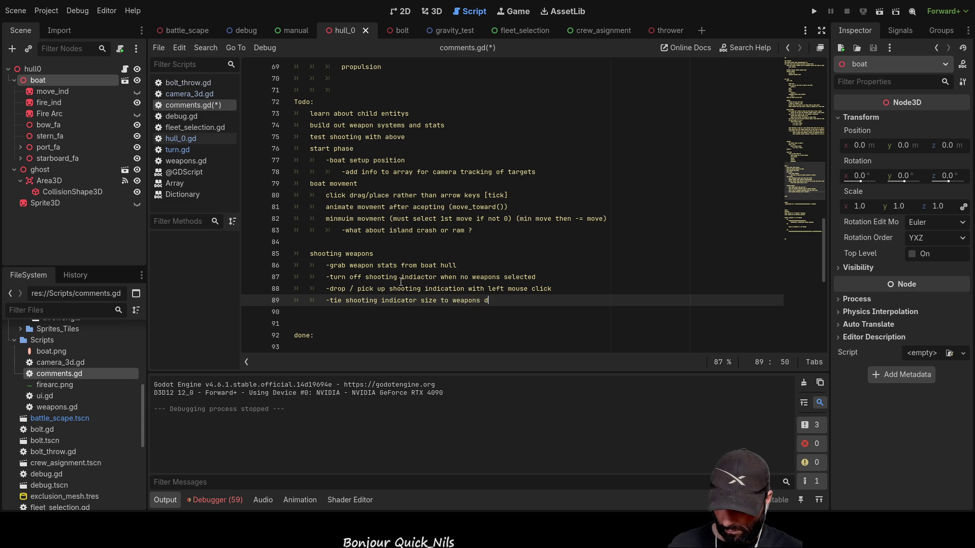
type("ivation")
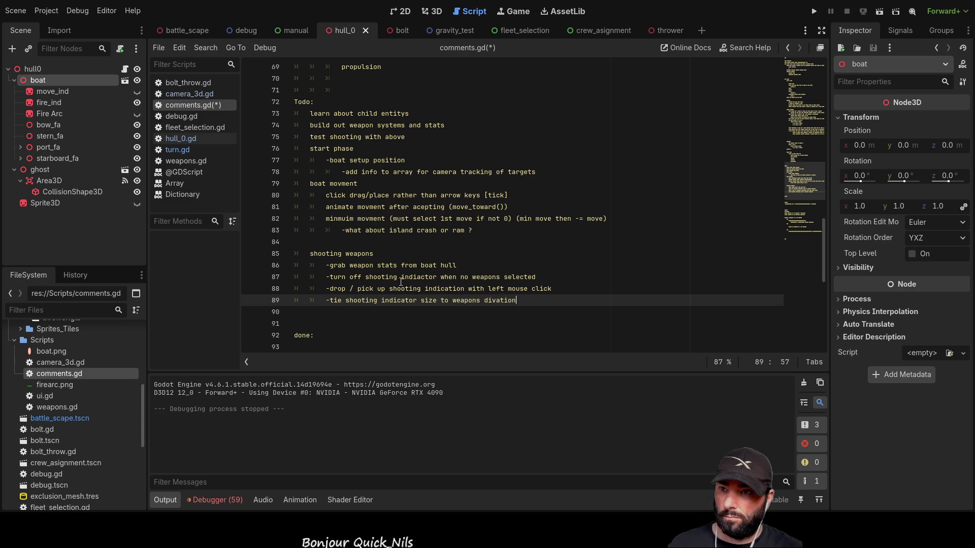
key("Return")
type("-")
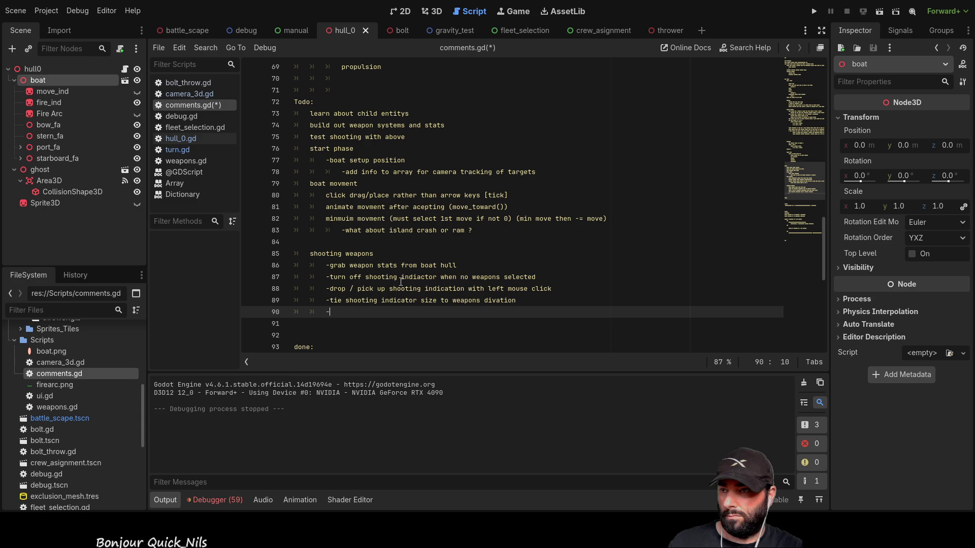
type("add fire weapon ")
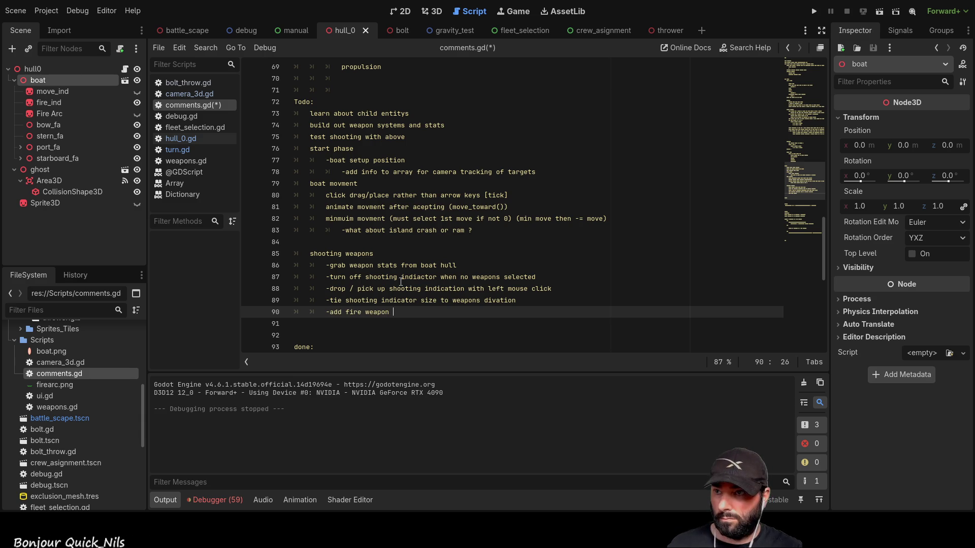
type("button to UI (turn button off")
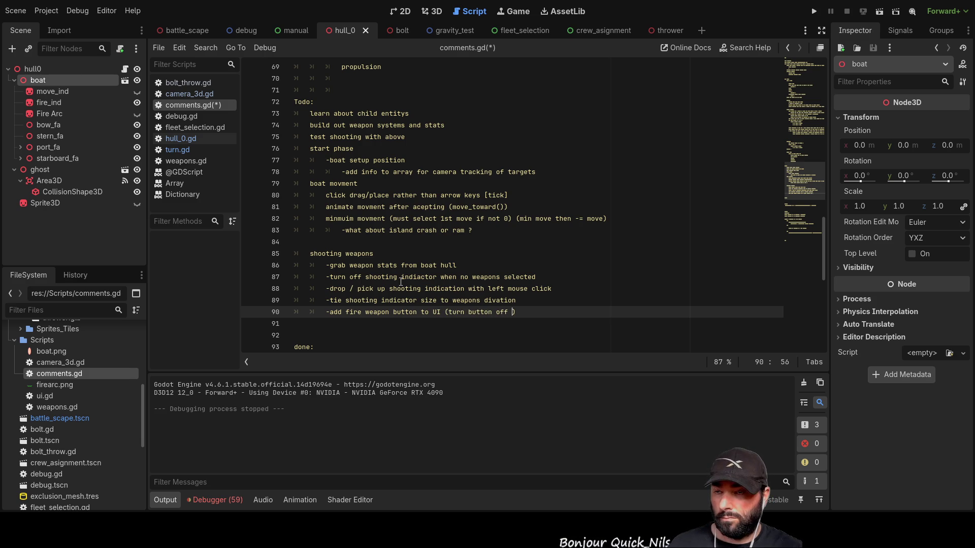
type("when ")
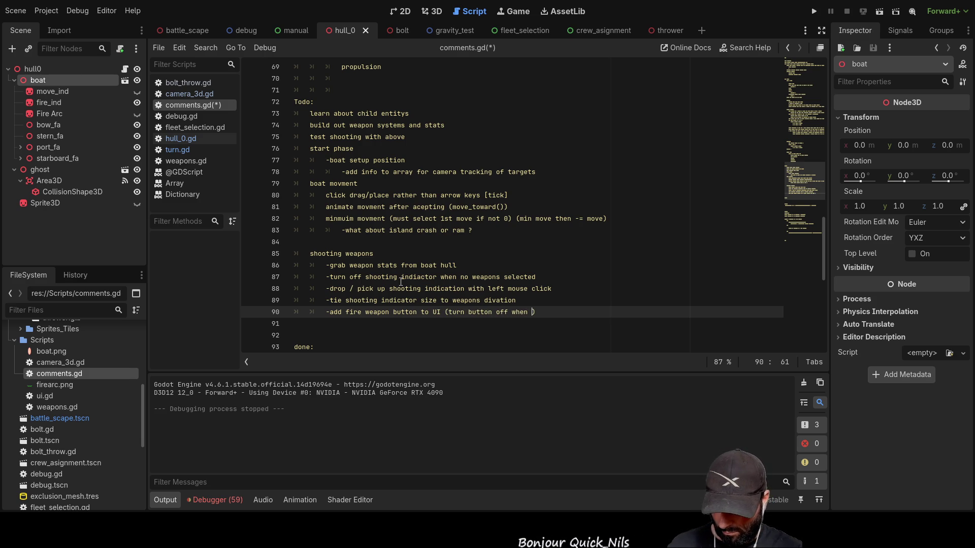
type("not ")
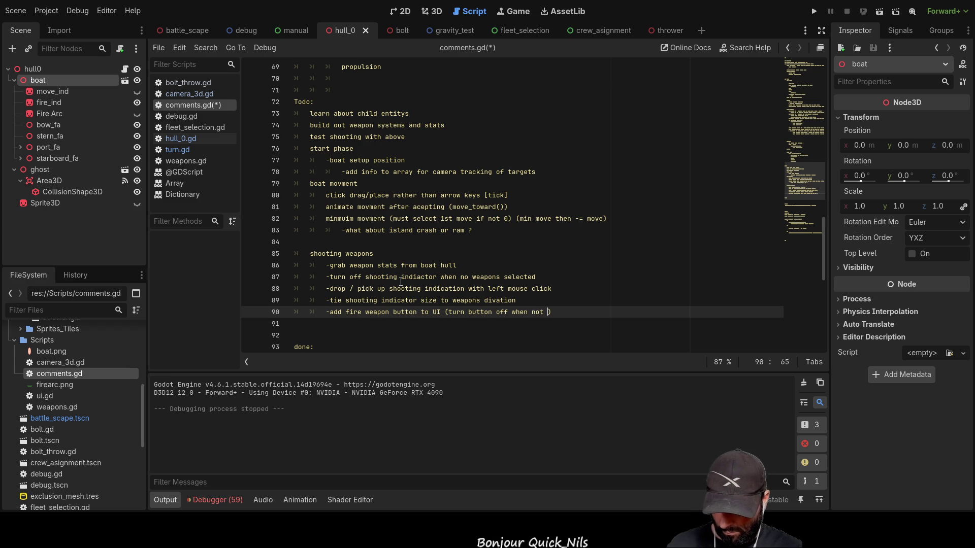
type("fire turn")
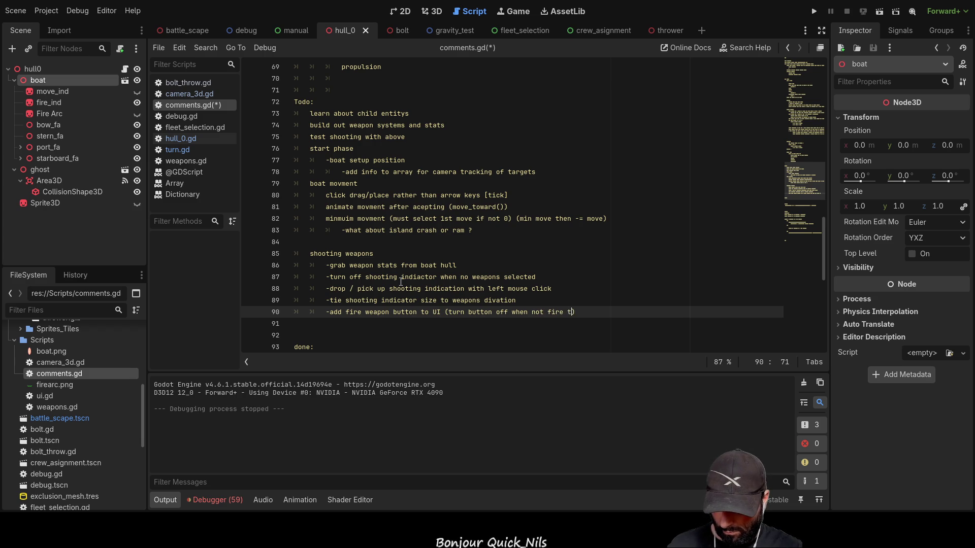
type(",")
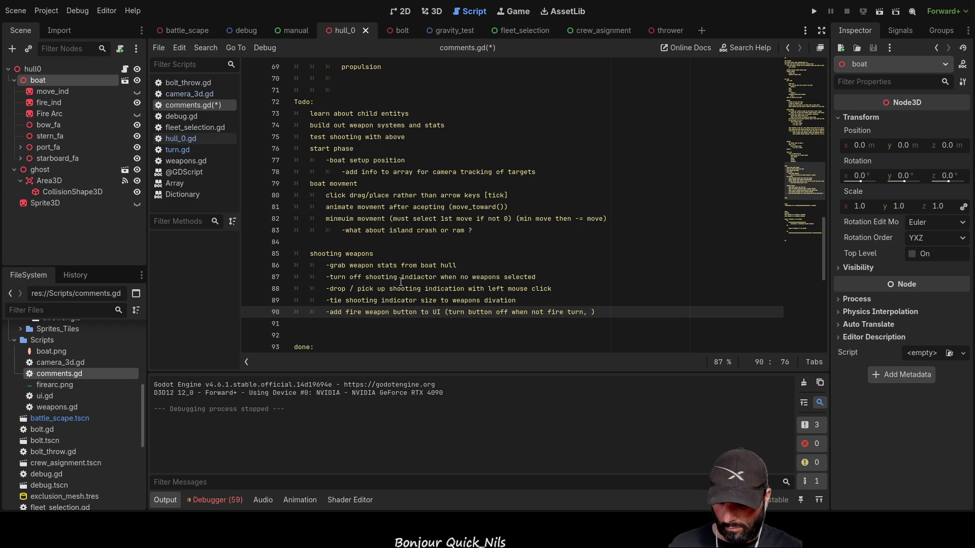
key("BackSpace")
key("BackSpace")
type("/no weapons selected")
key("Down")
key("Tab")
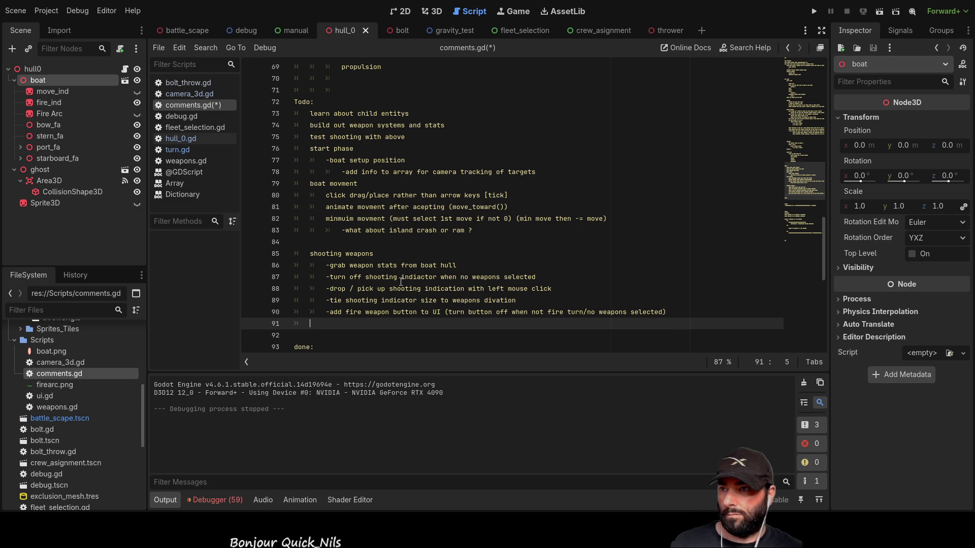
key("Tab")
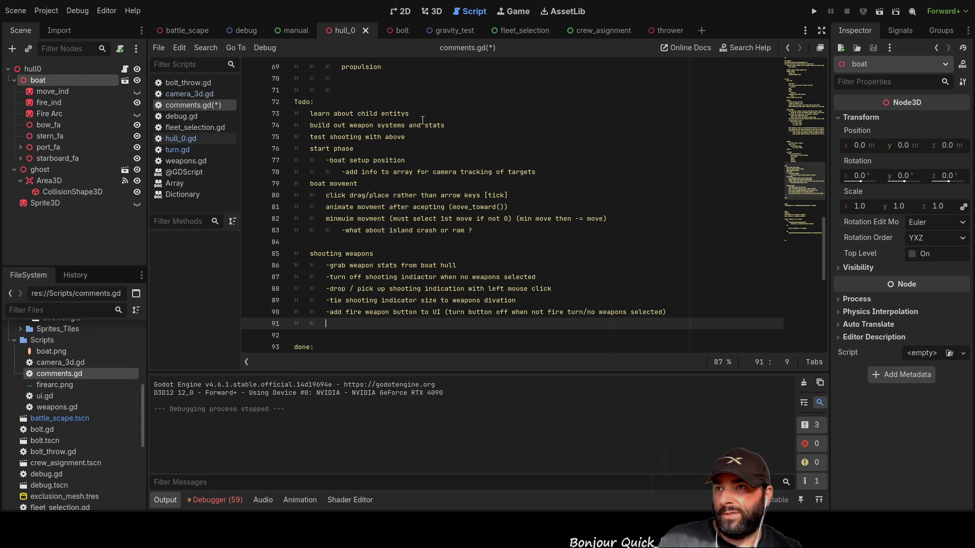
left_click(445, 122)
Mark weapon systems [tick] and shooting test [tick-ish, adding '-need to test with shot detection' beneath.
type("[tic")
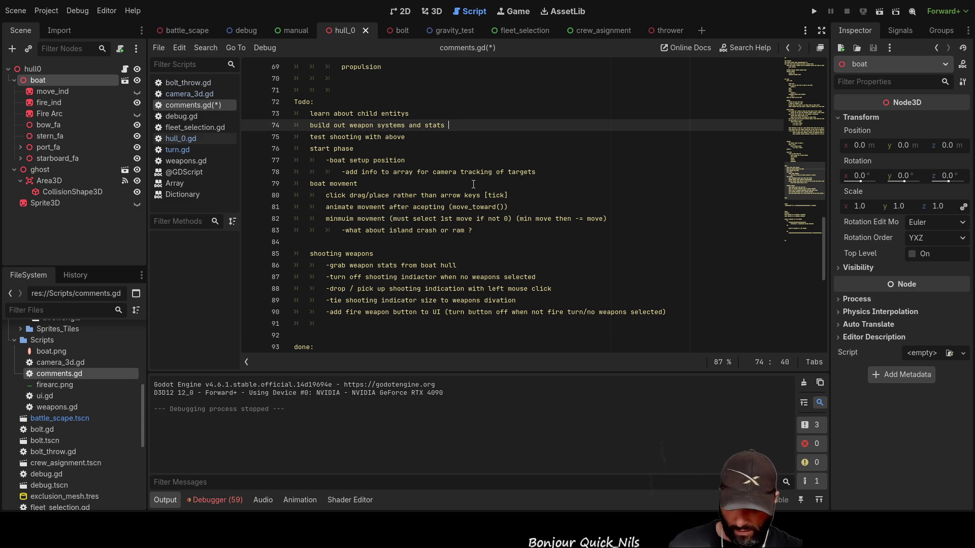
type("k]")
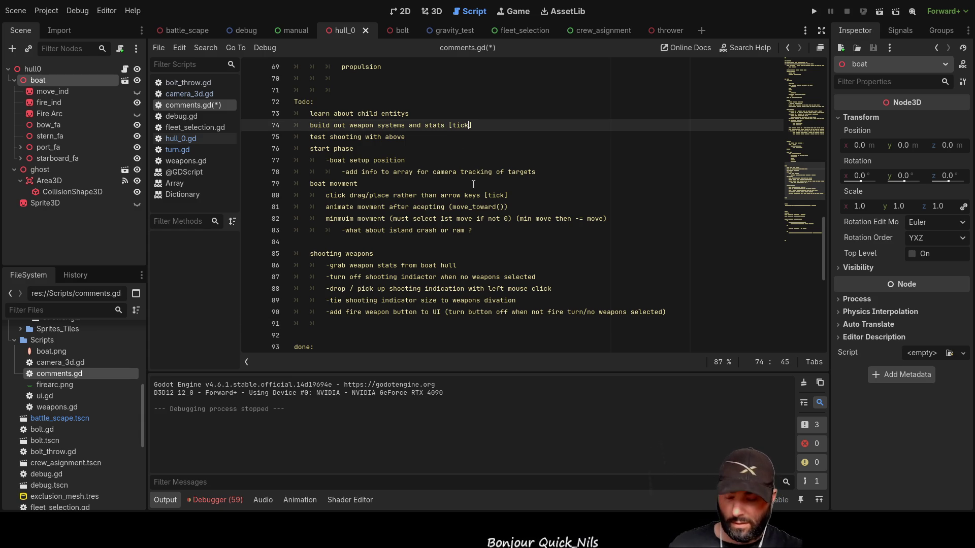
key("Down")
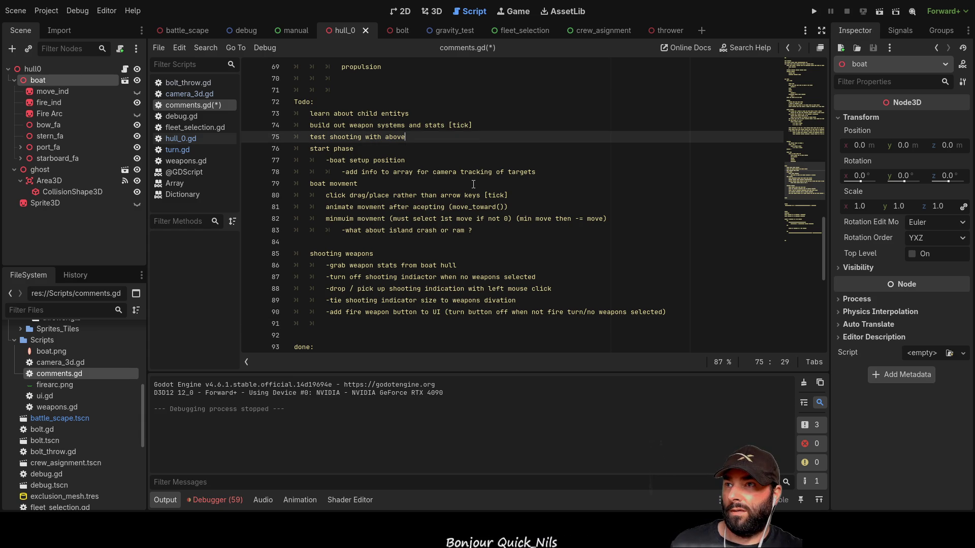
type(" [t")
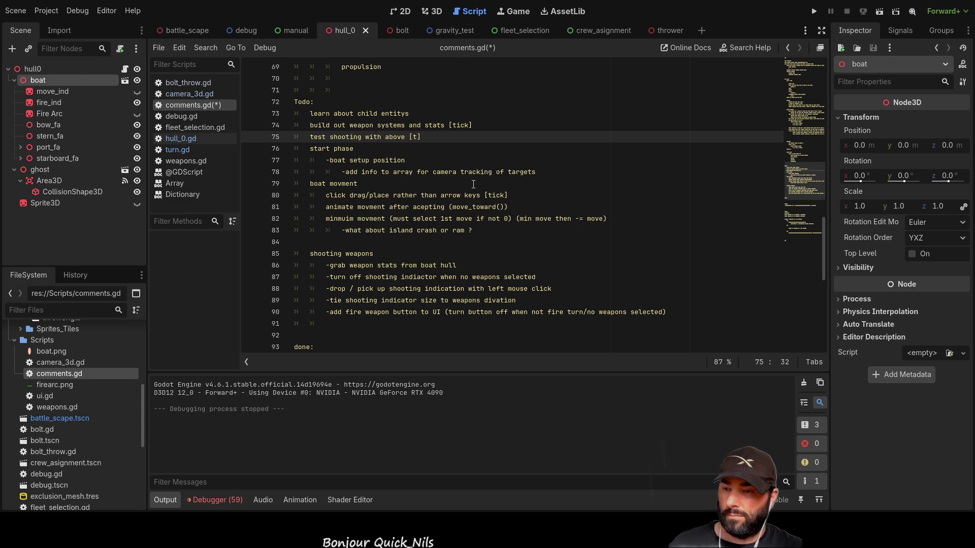
type("ick-ish")
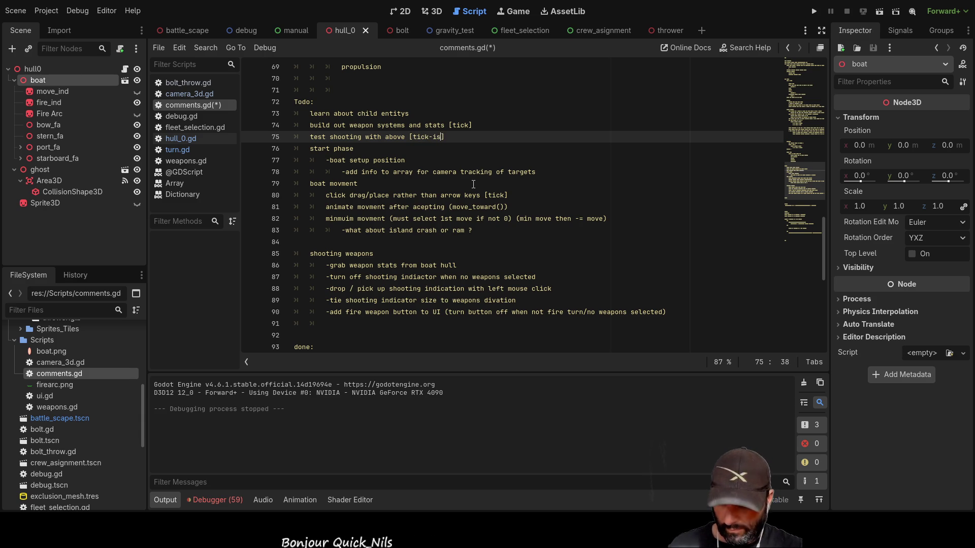
key("Return")
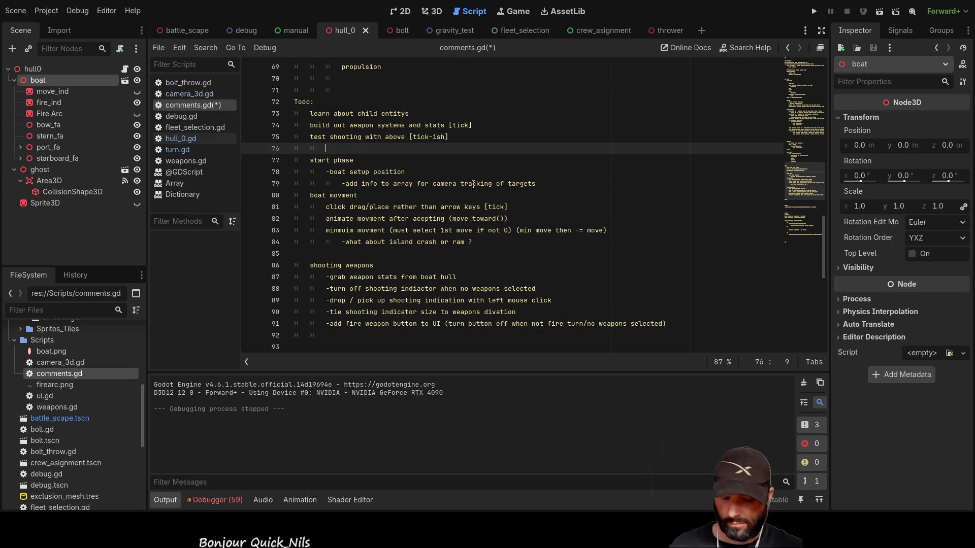
key("Tab")
type("-")
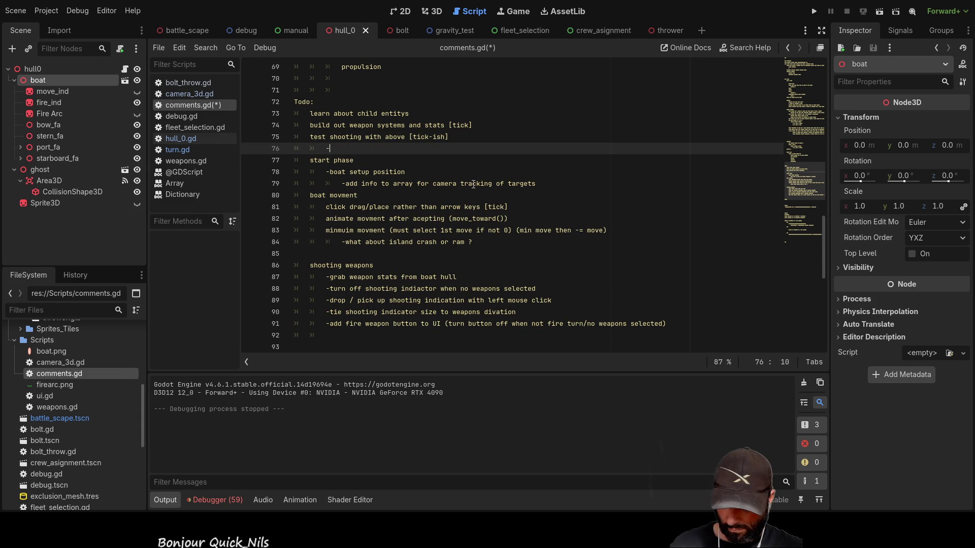
type("need to te")
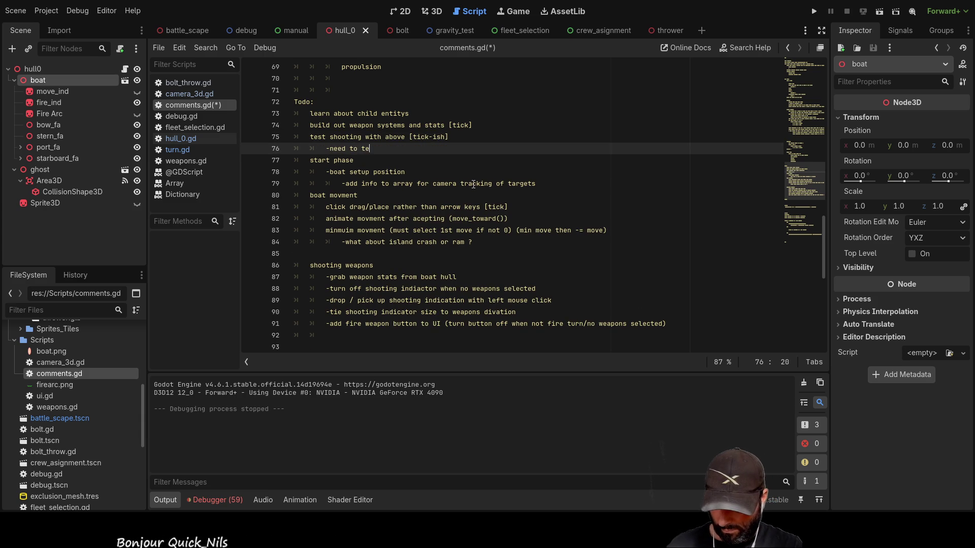
type("st with s")
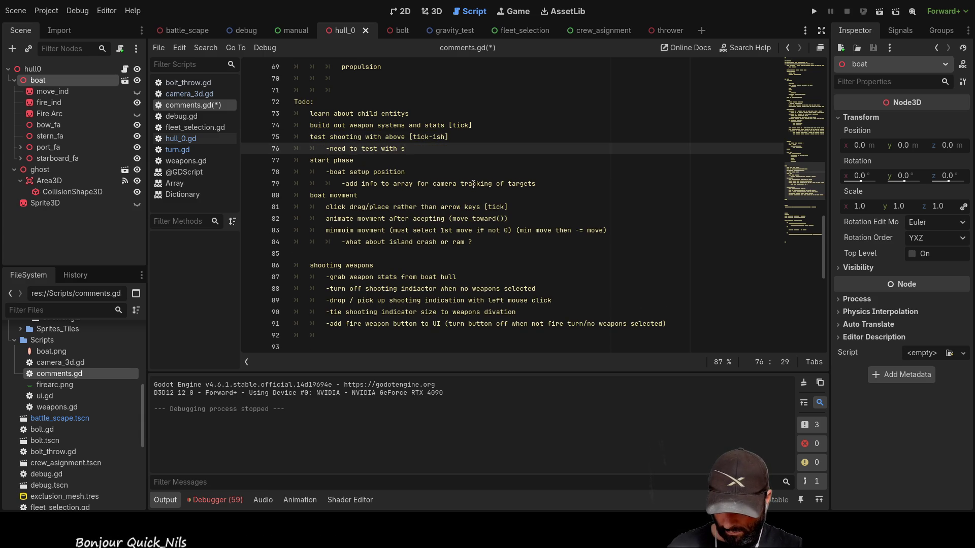
type("hot detection")
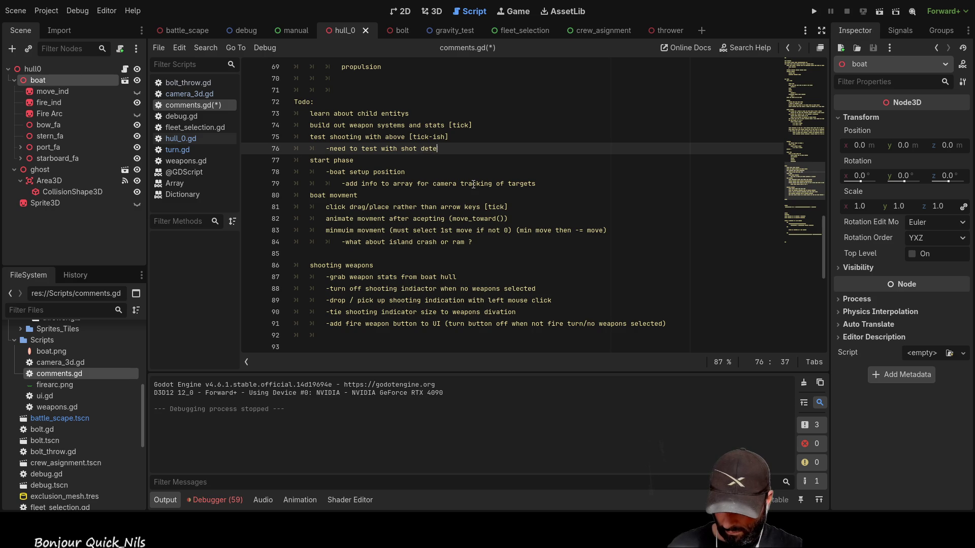
Indent the shooting test item and its shot-detection sub-note one level.
key("Down")
key("Down")
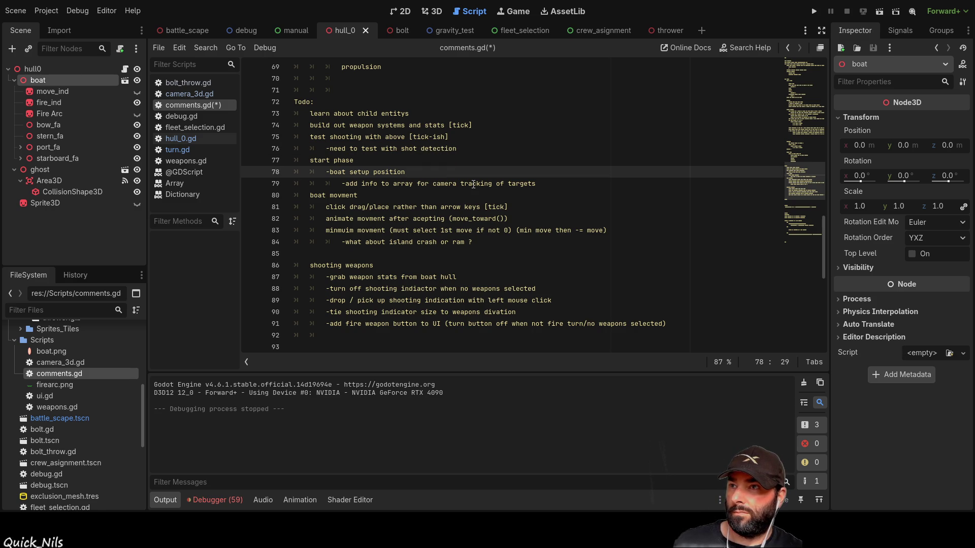
key("Up")
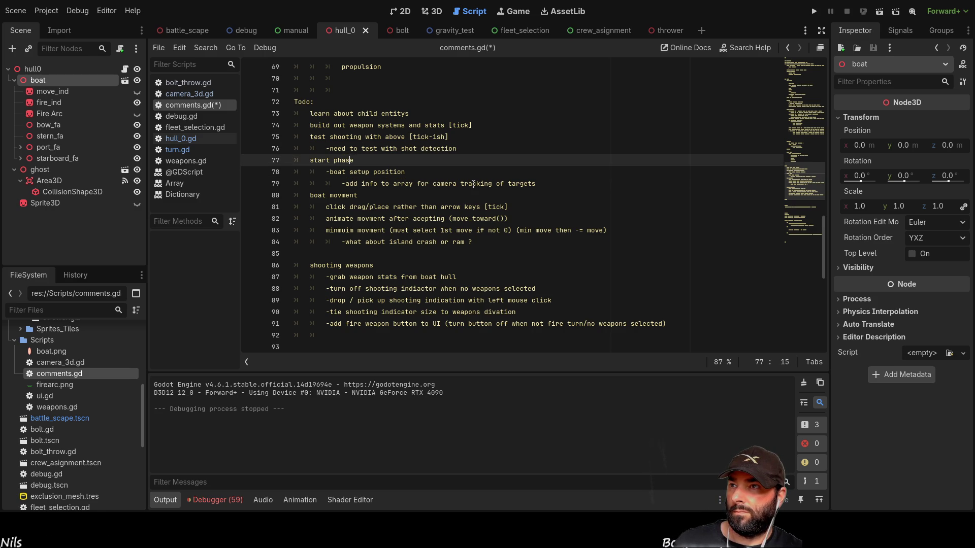
key("Up")
key("Up")
key("Down")
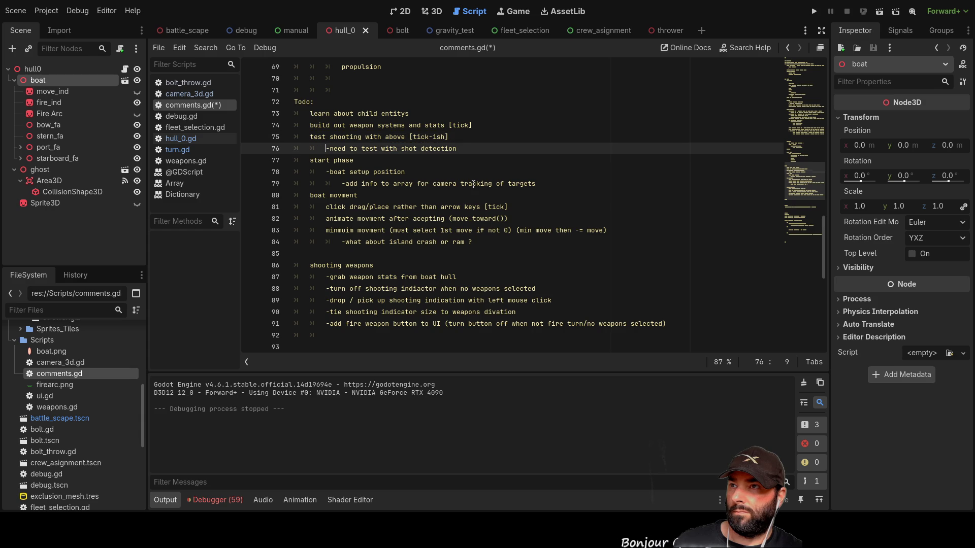
key("Up")
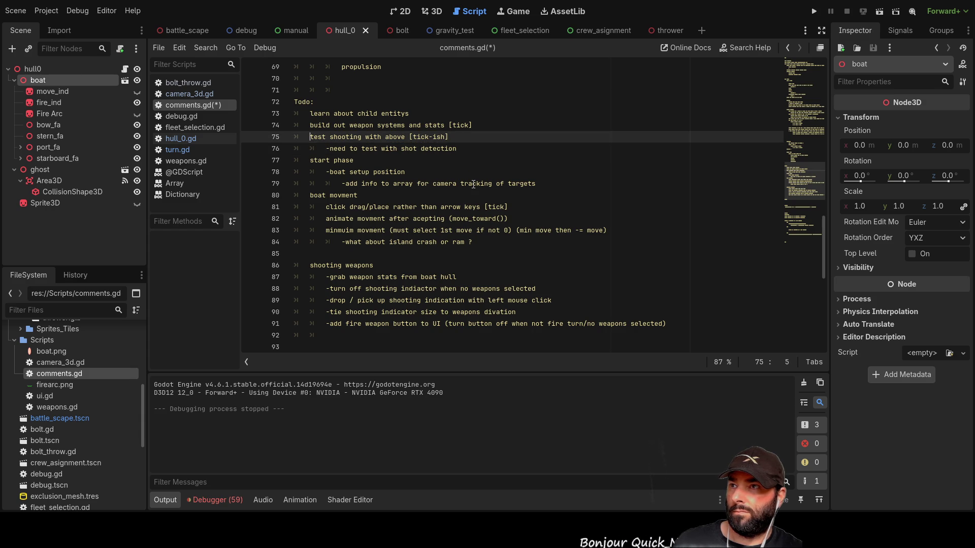
key("Tab")
key("Down")
key("Tab")
key("Down")
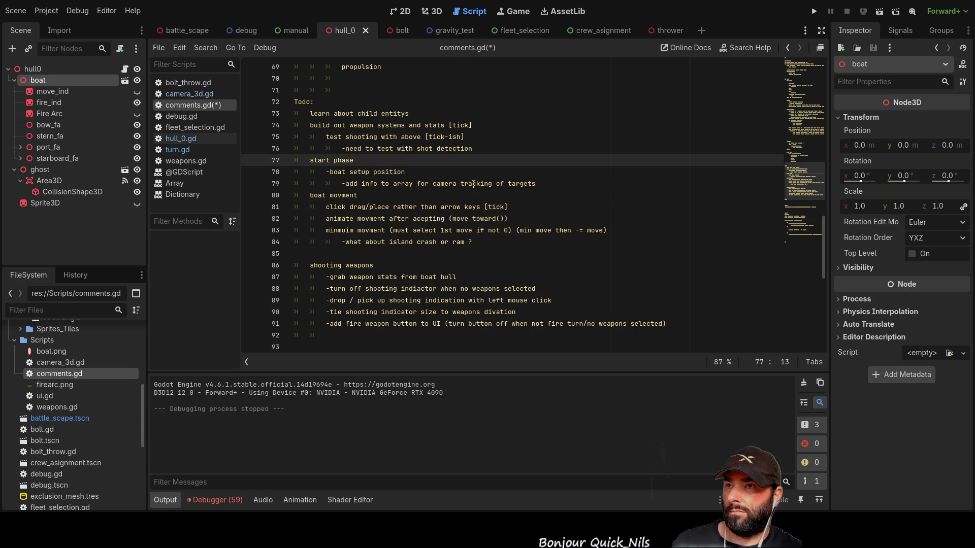
Start a new '-' line below the camera tracking note, then run the project with F5.
key("Down")
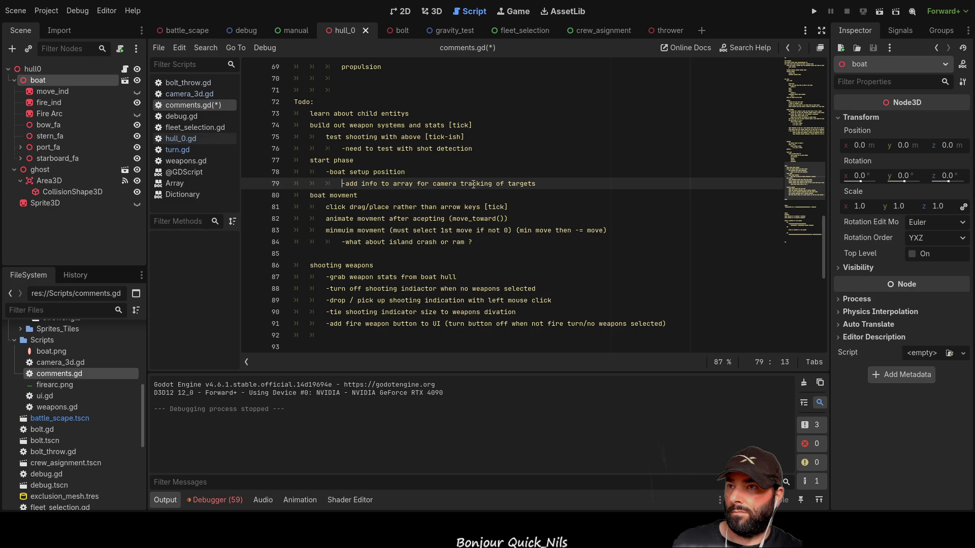
key("Left")
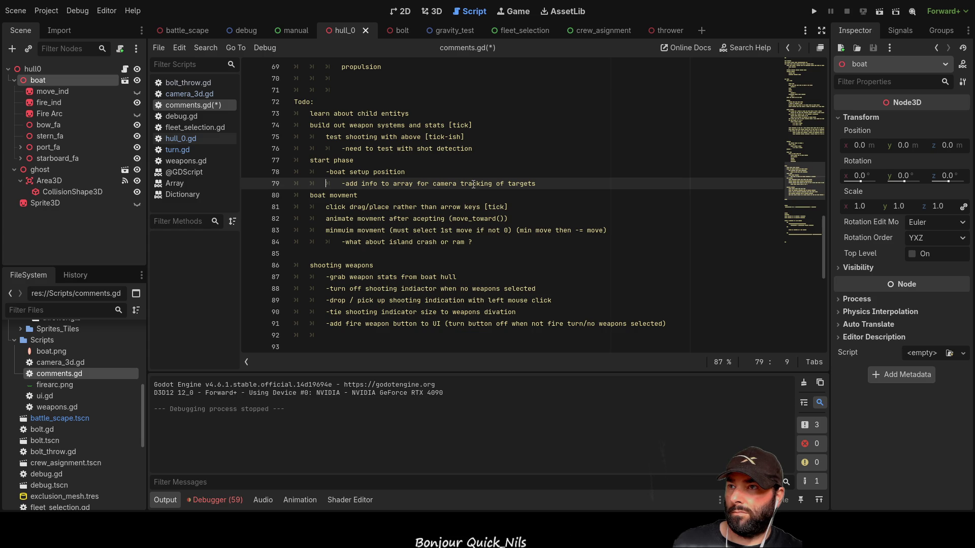
key("Right")
key("Right")
key("Right")
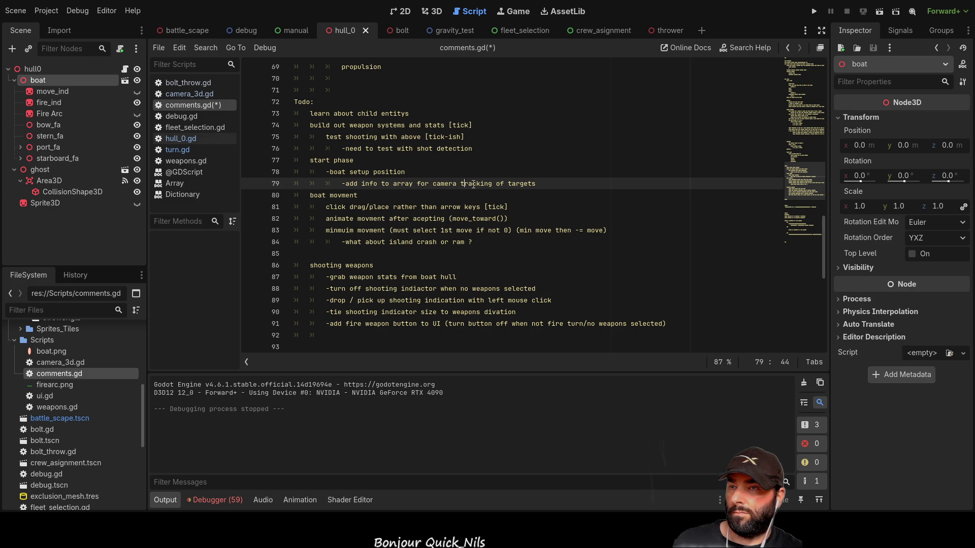
key("Left")
key("Left")
key("Left")
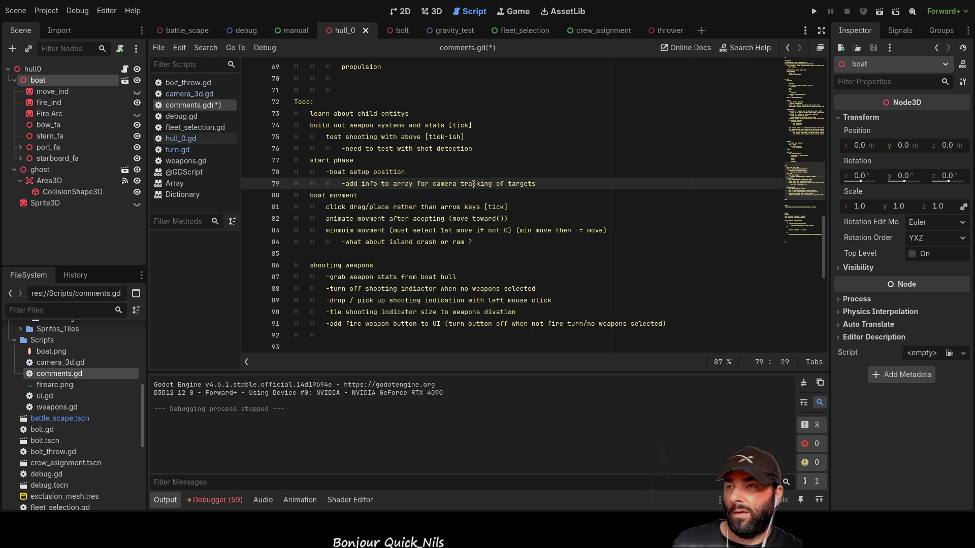
key("Right")
key("Right")
key("Right")
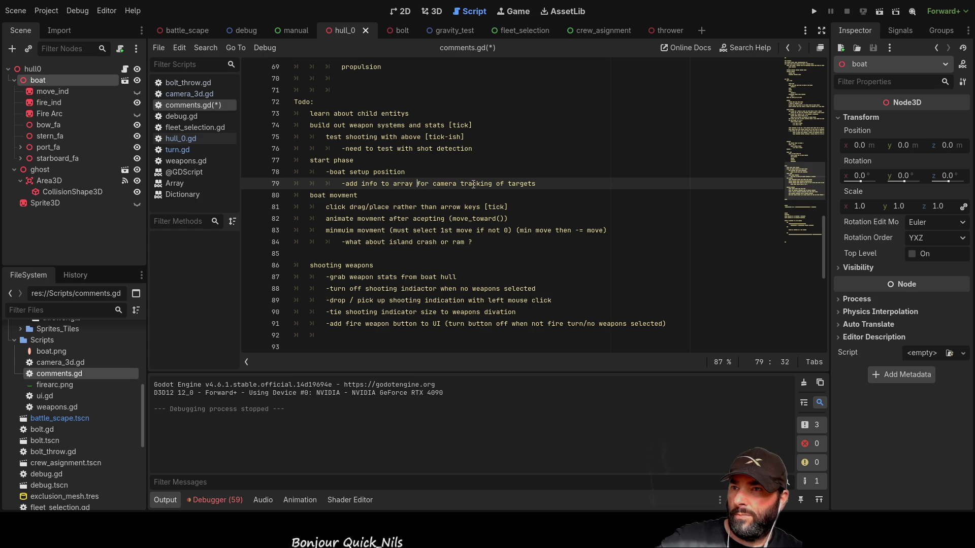
key("Right")
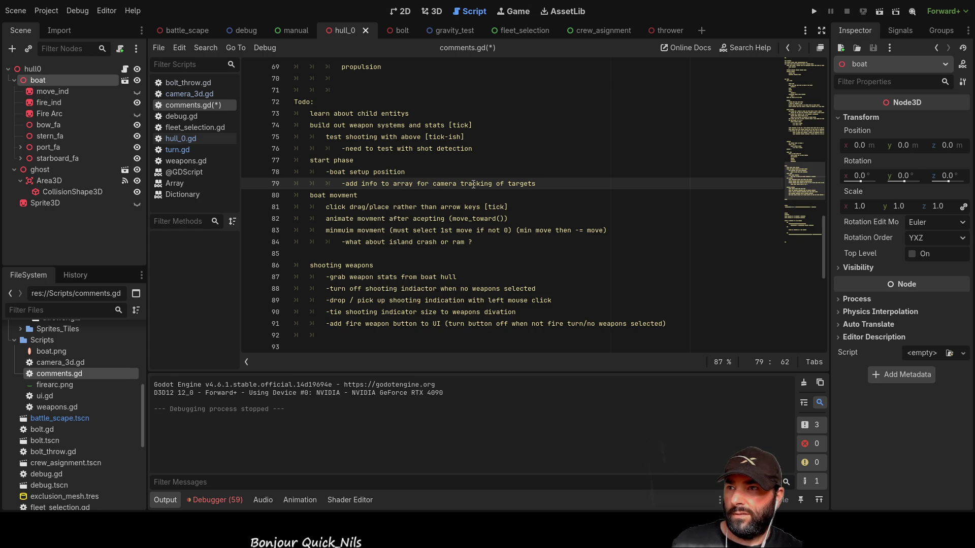
key("Return")
key("BackSpace")
type("-")
key("Up")
key("End")
key("F5")
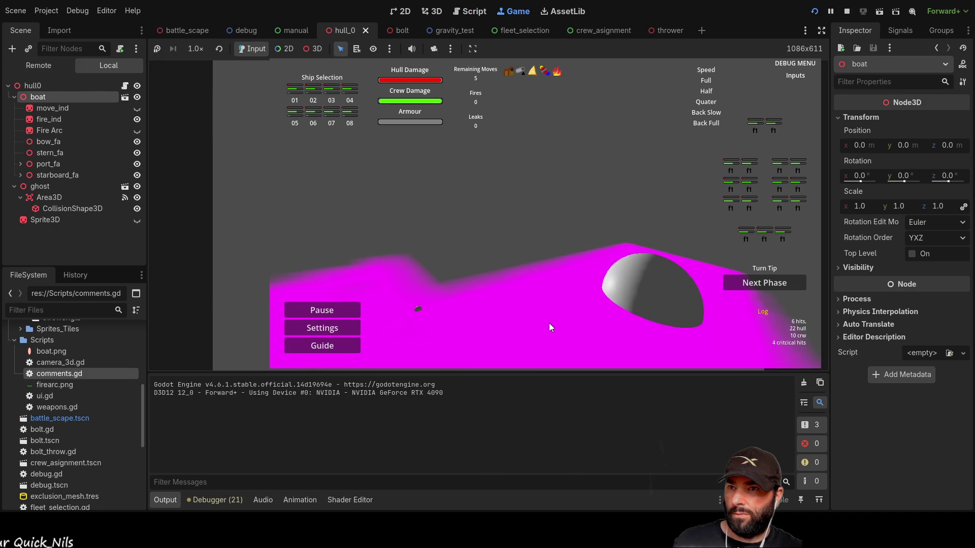
Fire seven bolts at different spots on the magenta ground in the running game.
left_click(532, 245)
left_click(532, 245)
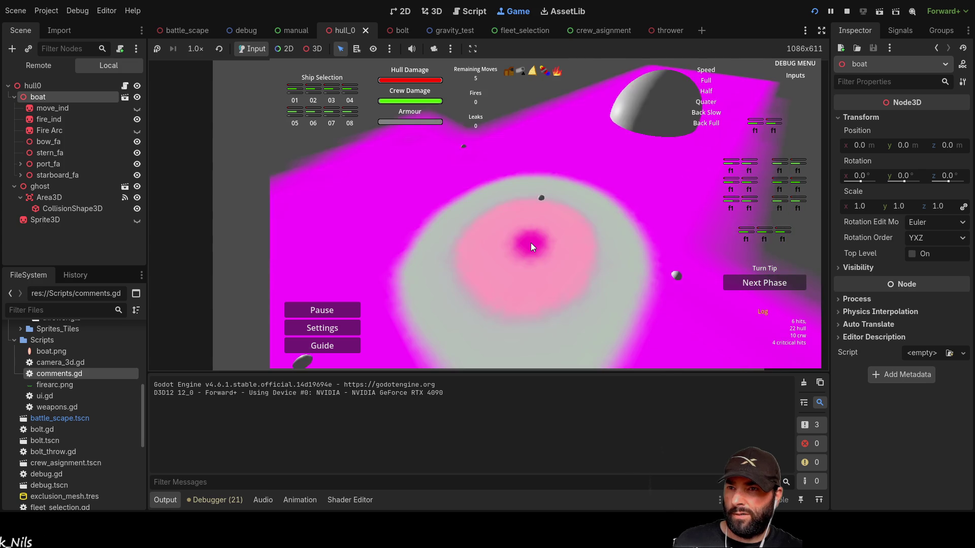
left_click(532, 291)
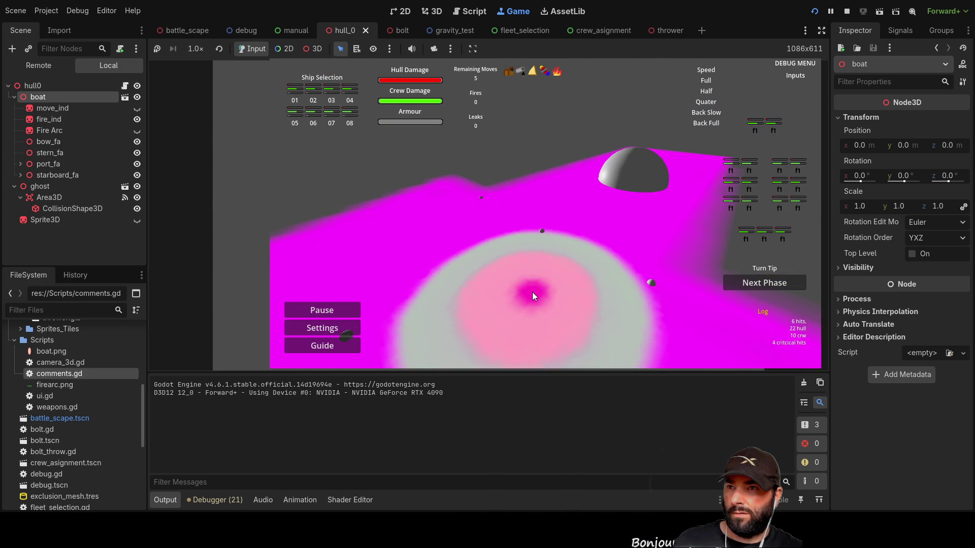
left_click(564, 322)
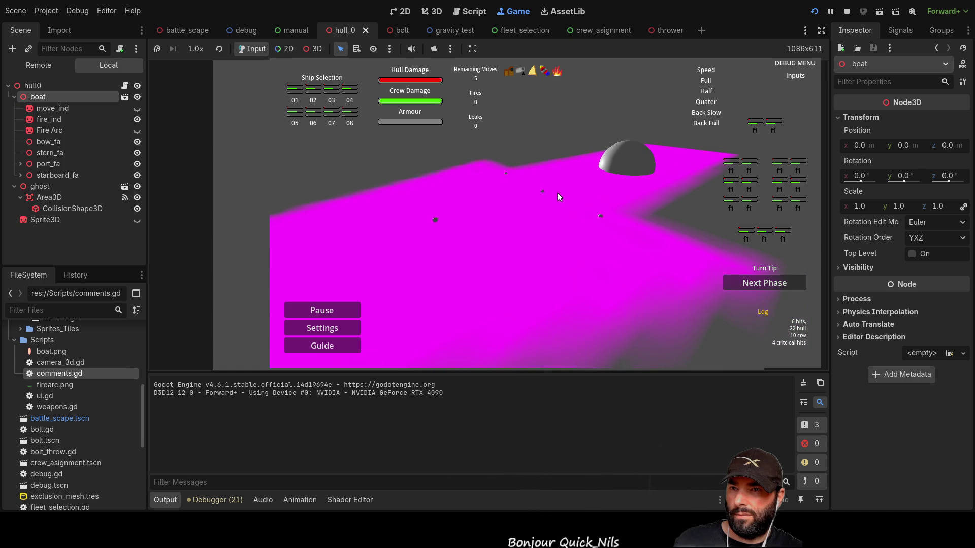
left_click(564, 295)
left_click(558, 238)
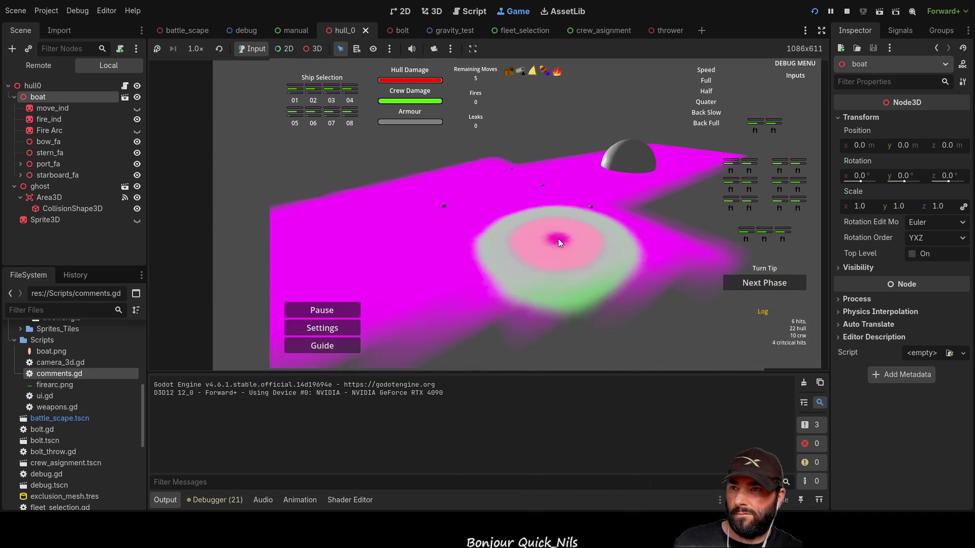
left_click(602, 362)
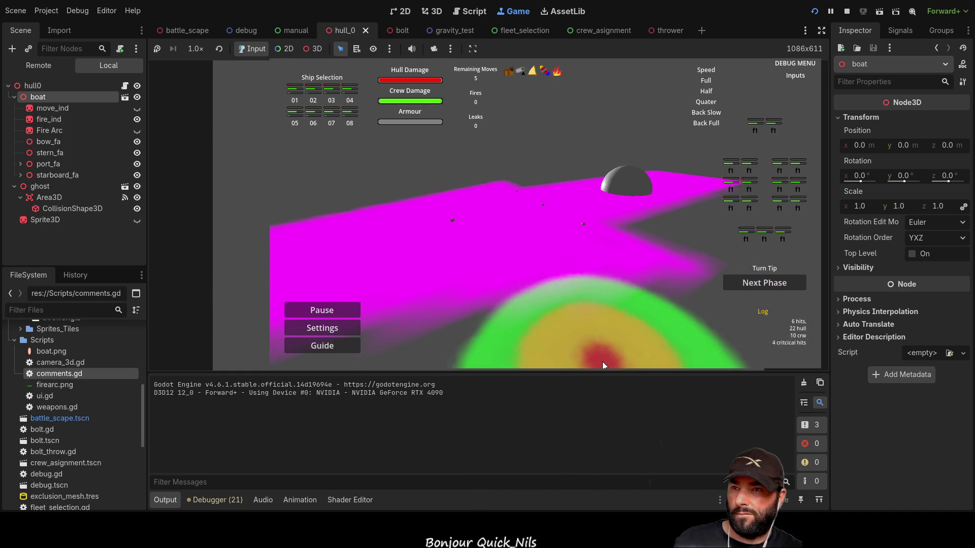
Stop the game with F8 and open blank lines at the top of the Todo list.
key("F8")
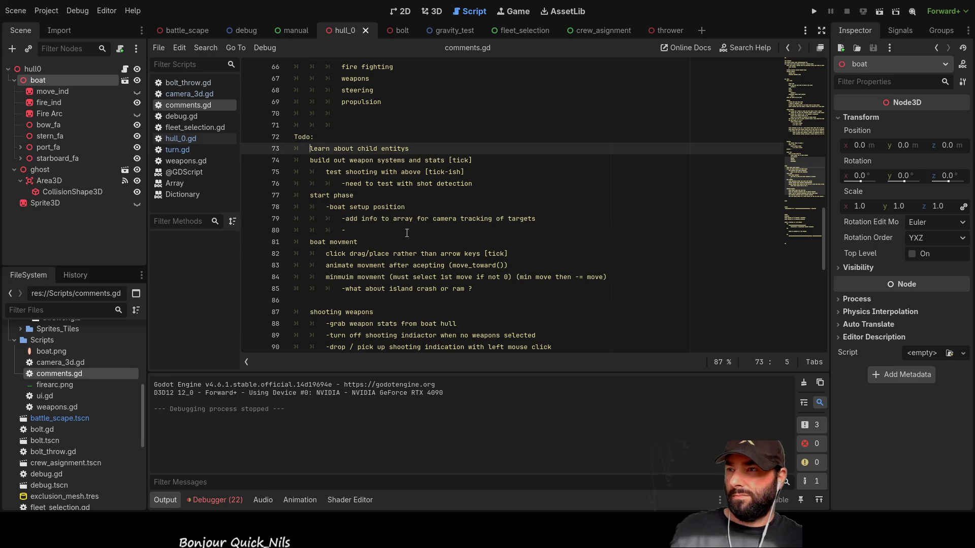
key("Return")
key("Return")
key("Return")
key("Up")
key("Up")
key("Up")
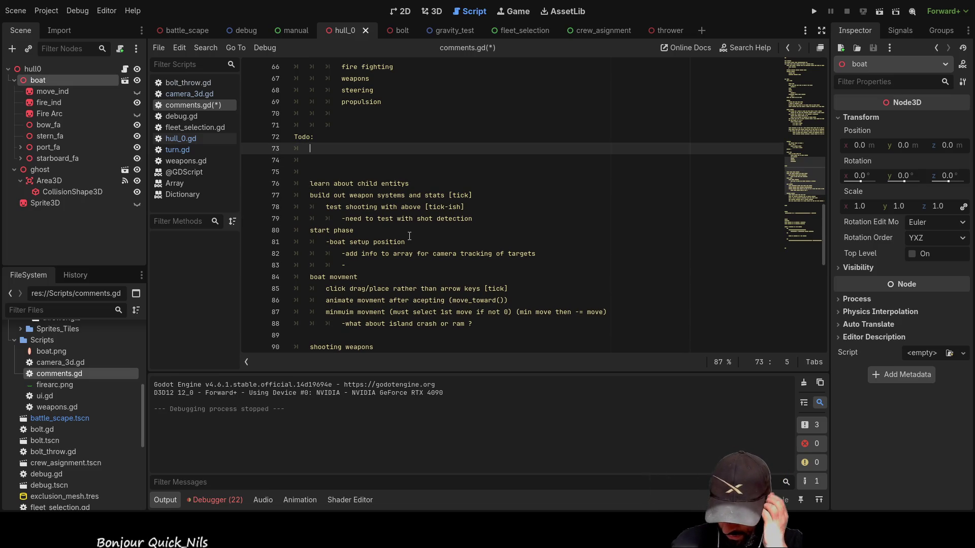
Type the Todo item 're-visit camera tracking of hot-keyed hull', fixing typos along the way.
type("ewvist")
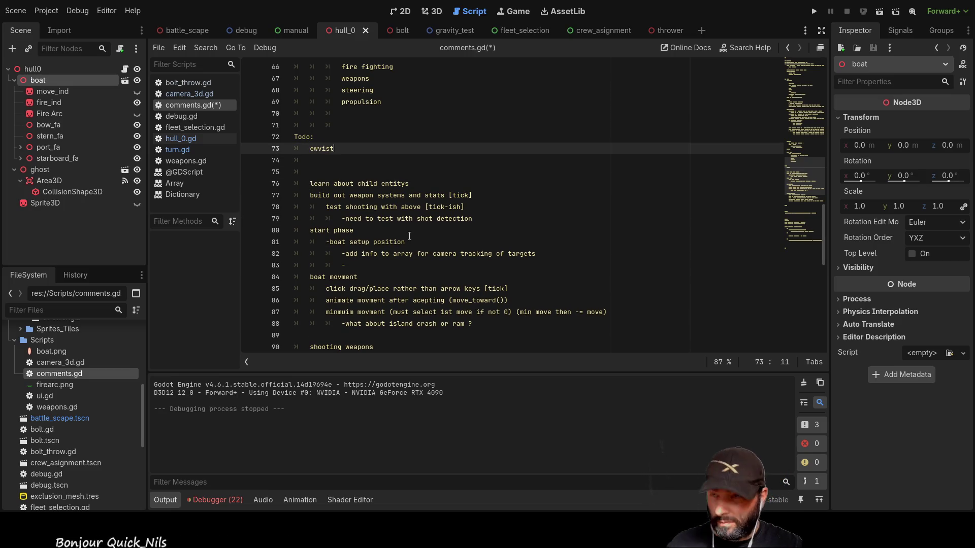
key("BackSpace")
key("BackSpace")
key("BackSpace")
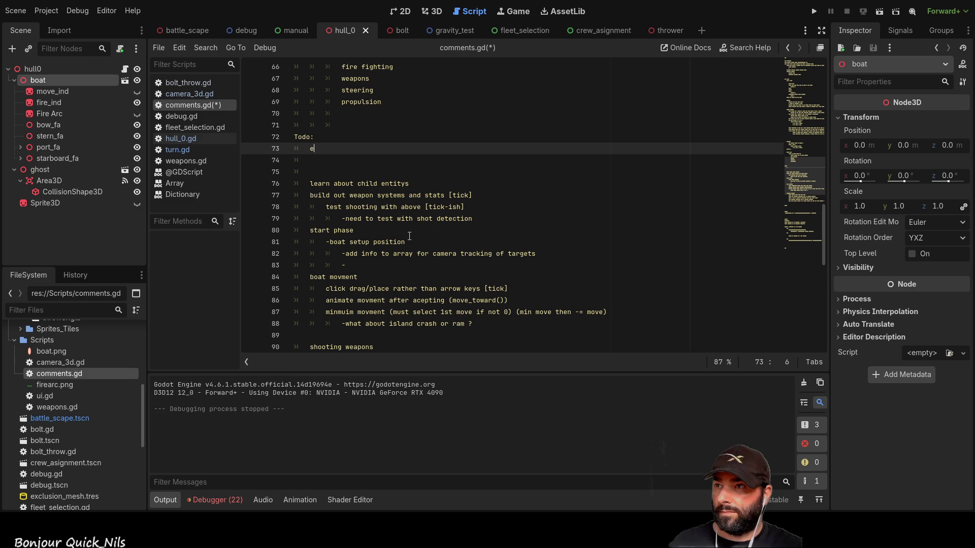
type("re-visit camera tracking of")
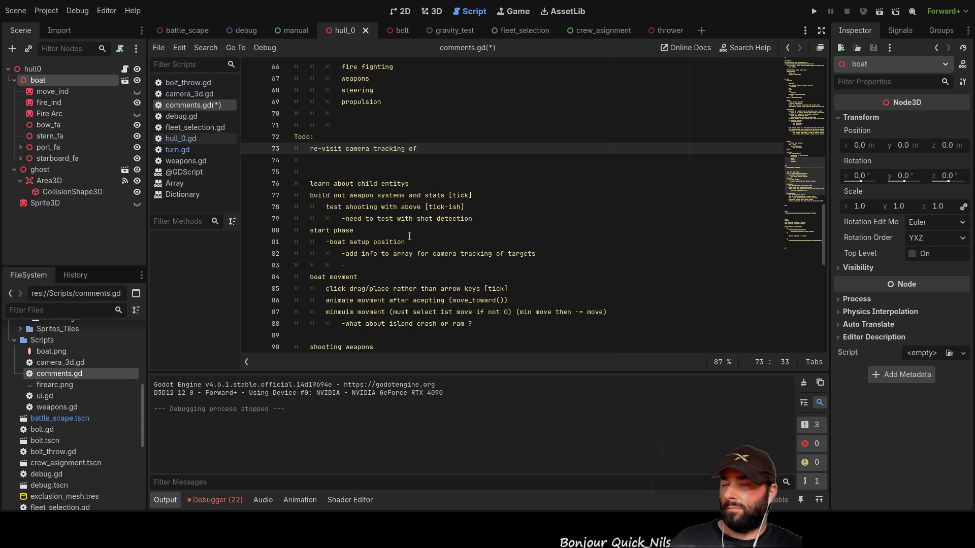
type("selec")
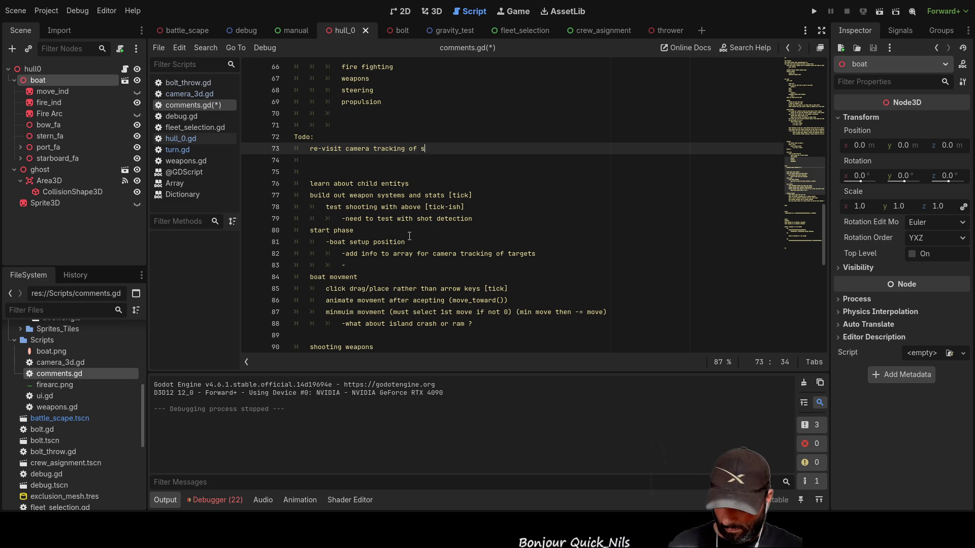
key("BackSpace")
key("BackSpace")
key("BackSpace")
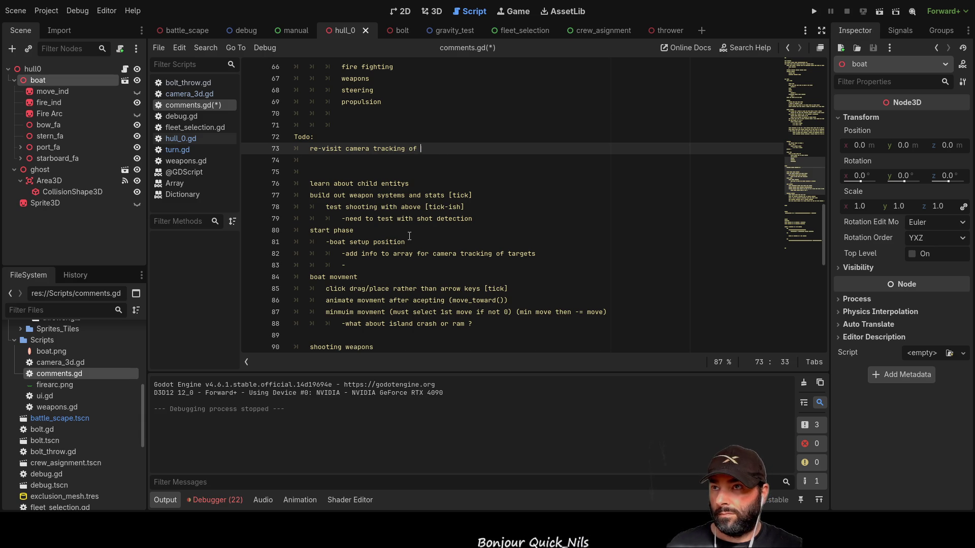
type("hot-keyed h")
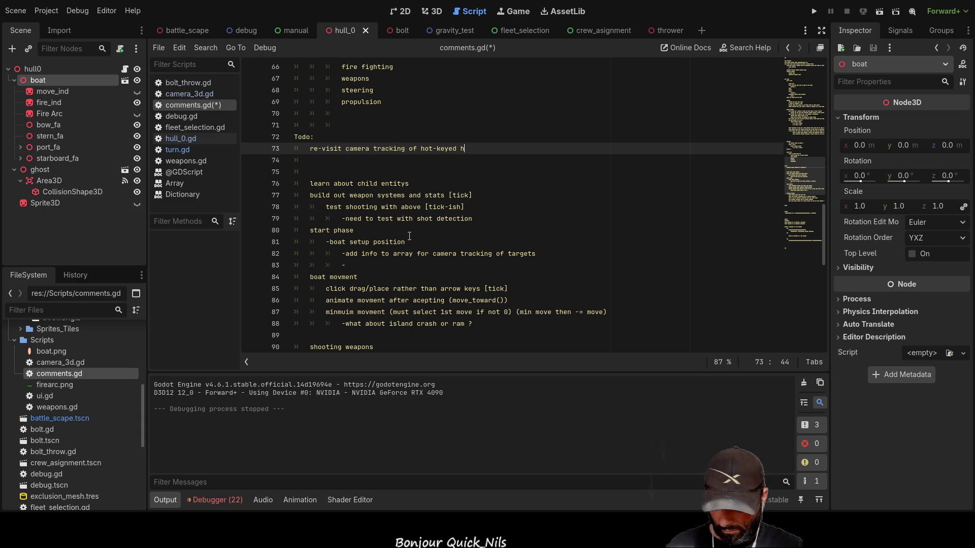
type("ull")
Remove the blank line before 'learn about child entitys'.
key("Down")
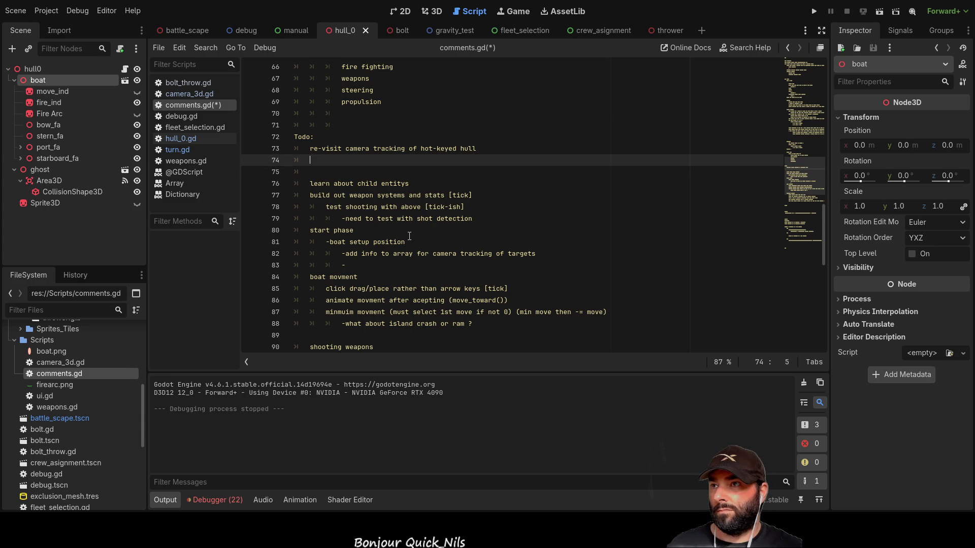
key("Down")
key("Down")
key("BackSpace")
key("BackSpace")
key("End")
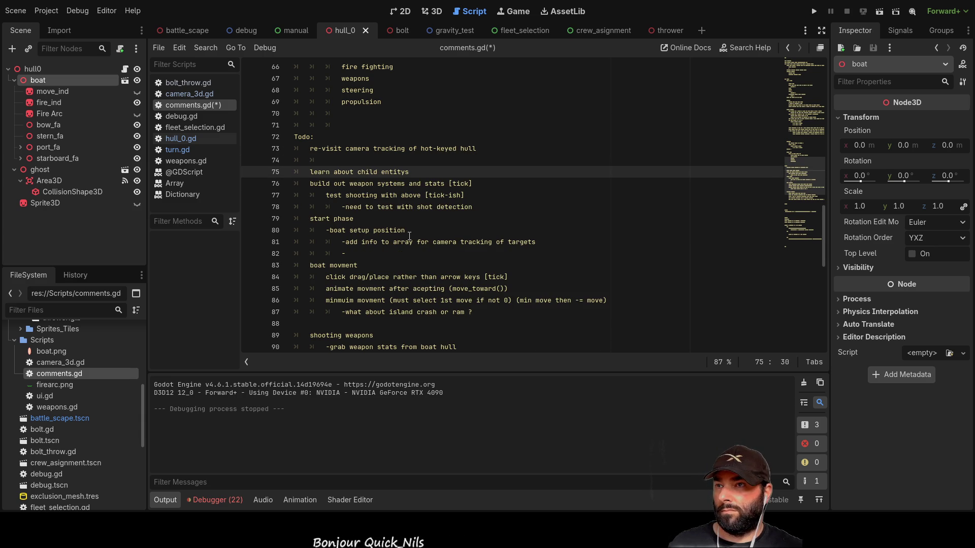
scroll(409, 236, "down", 5)
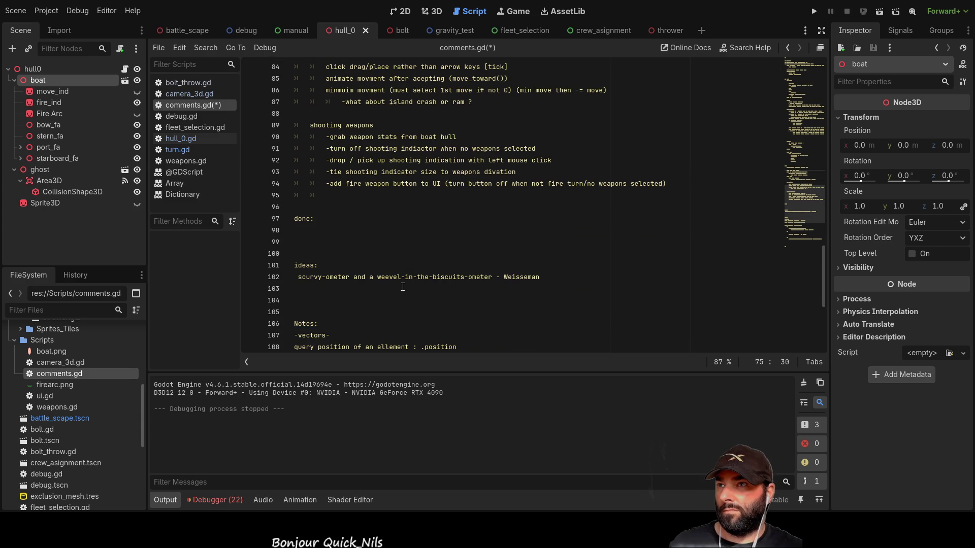
Add 'boarding' and 'asign crew' lines after the shooting weapons list in comments.gd.
scroll(400, 285, "up", 2)
left_click(431, 312)
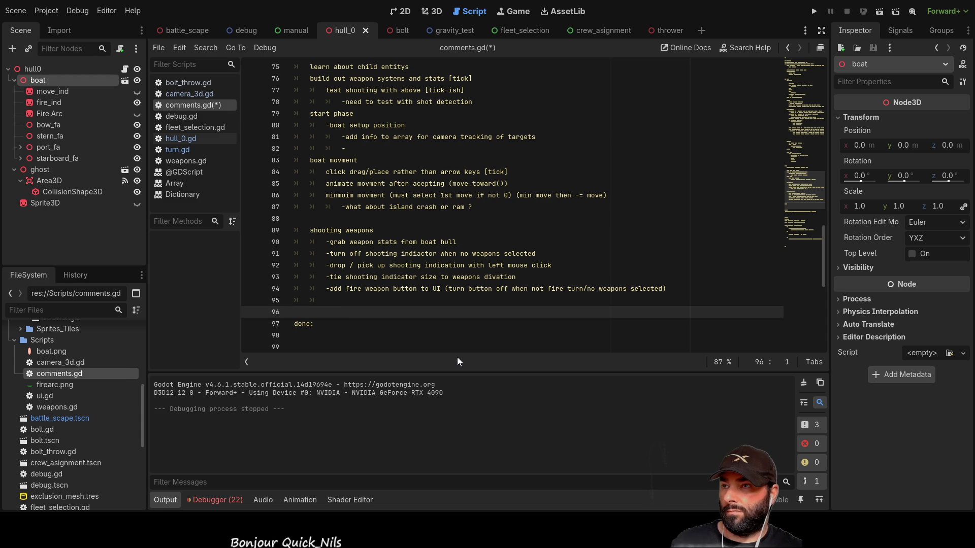
key("Return")
key("Return")
key("Up")
key("Tab")
type("boarding")
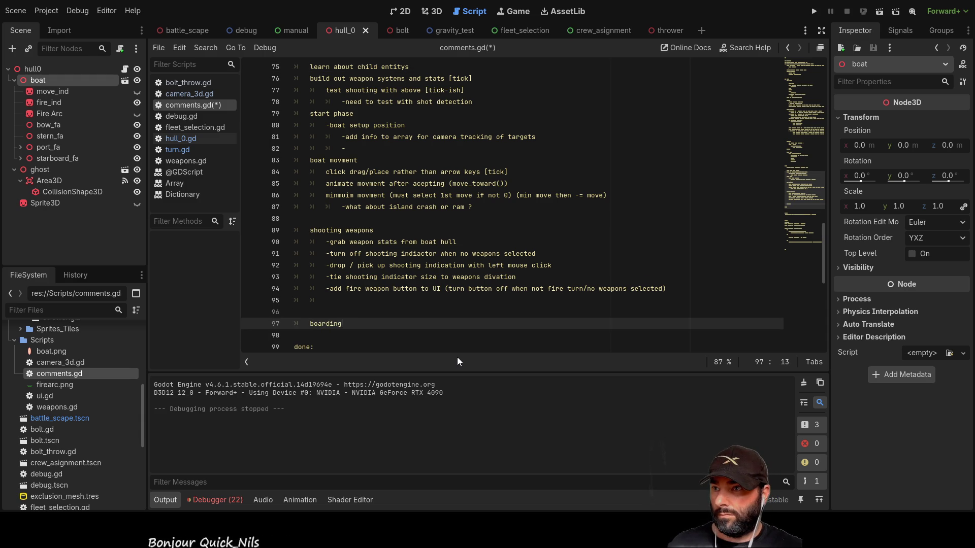
key("Return")
type("asign")
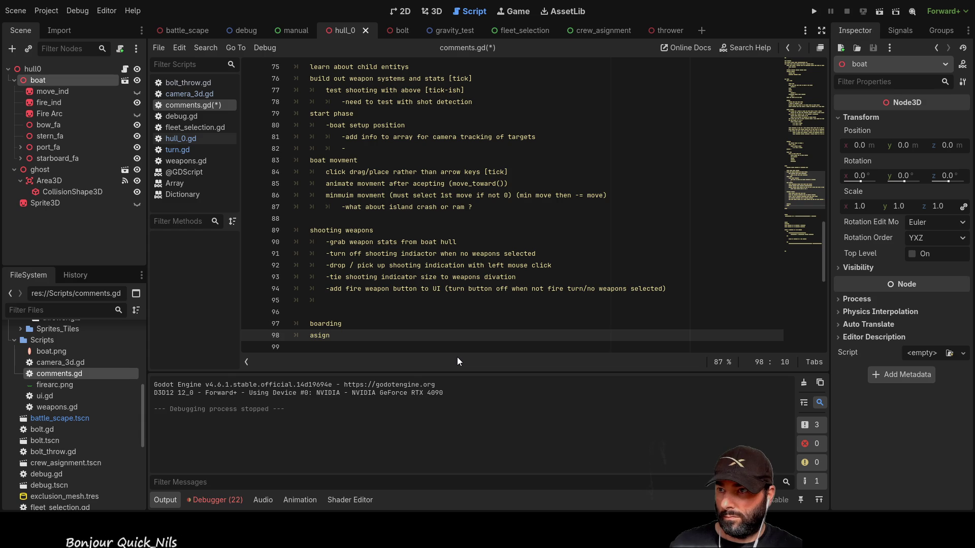
type(" crew")
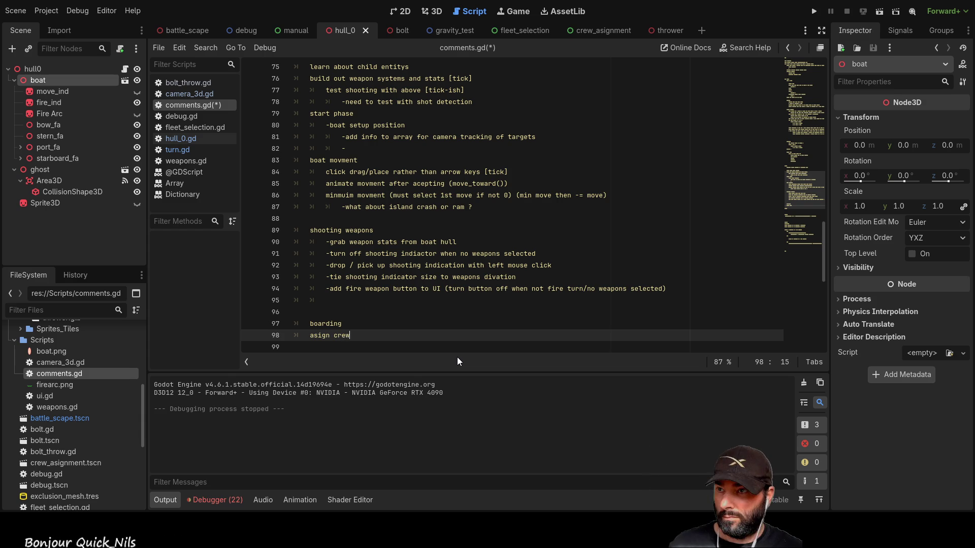
key("Return")
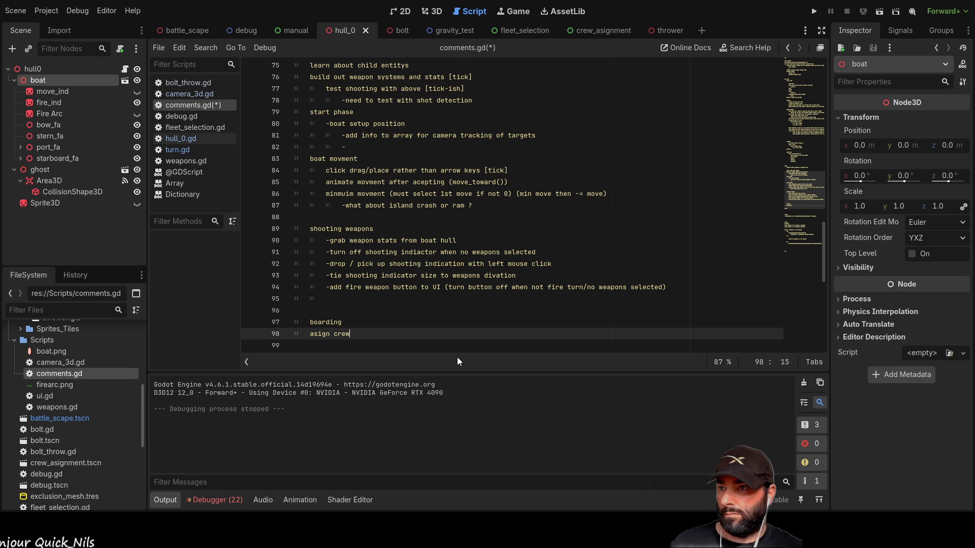
Add an 'end phase' line with '-fire', '-leaks' and '-crit damage' listed under it.
type("end p")
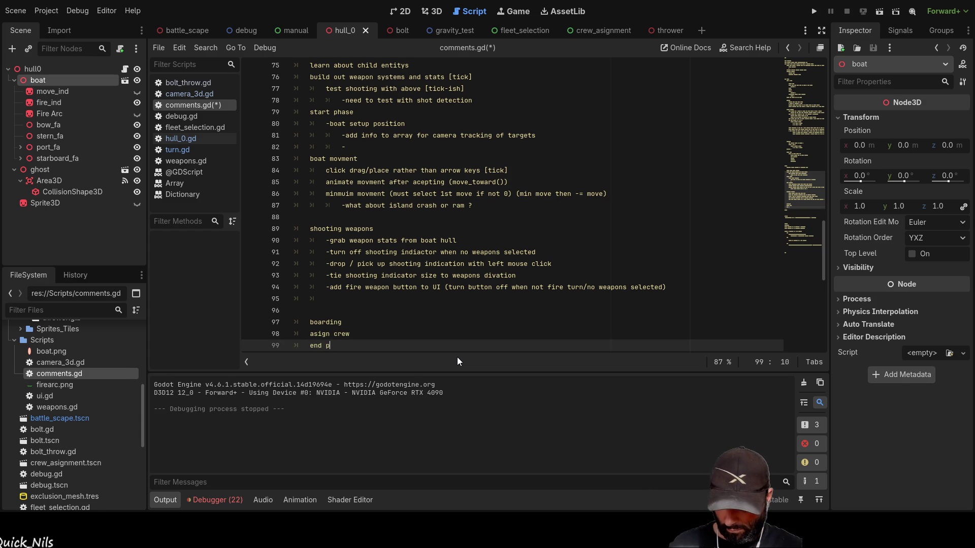
type("hase")
key("Return")
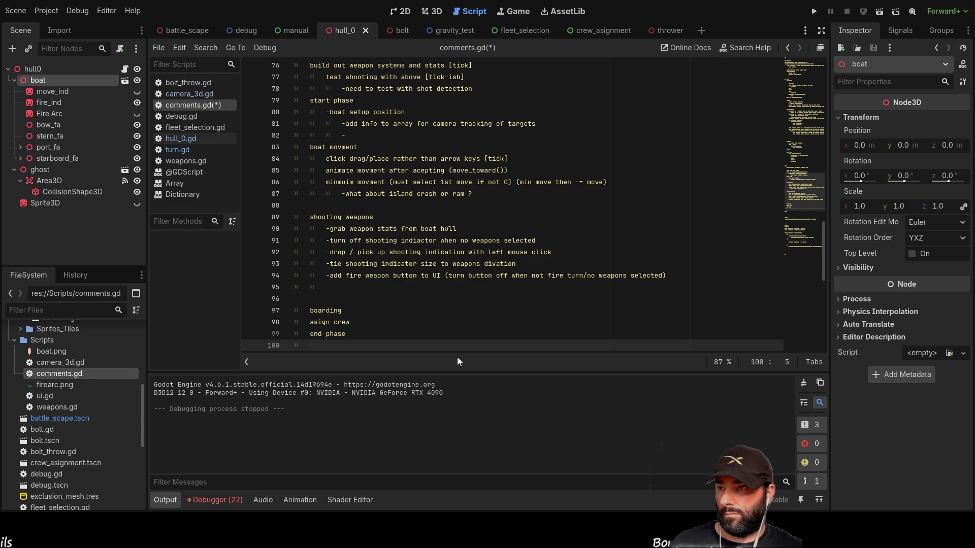
type("-fire")
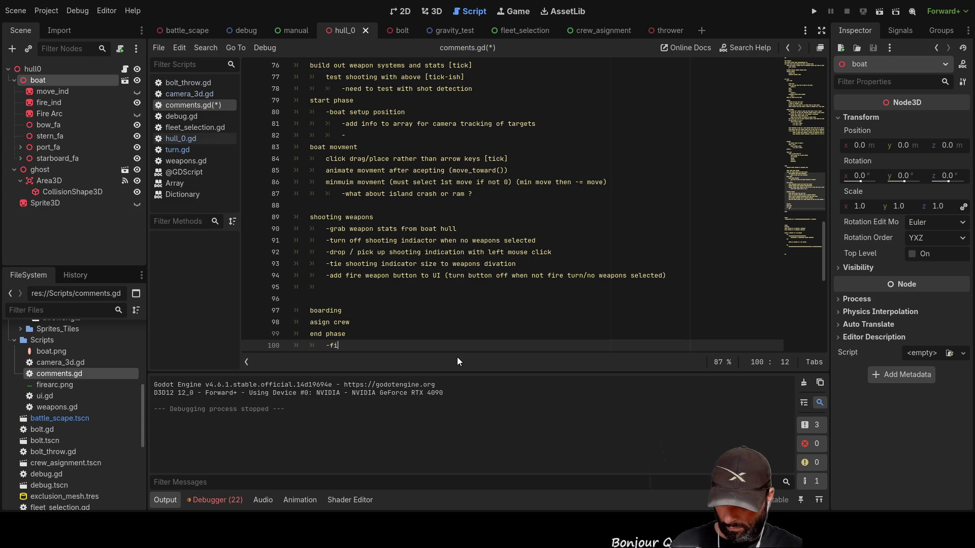
key("Return")
type("-leaks")
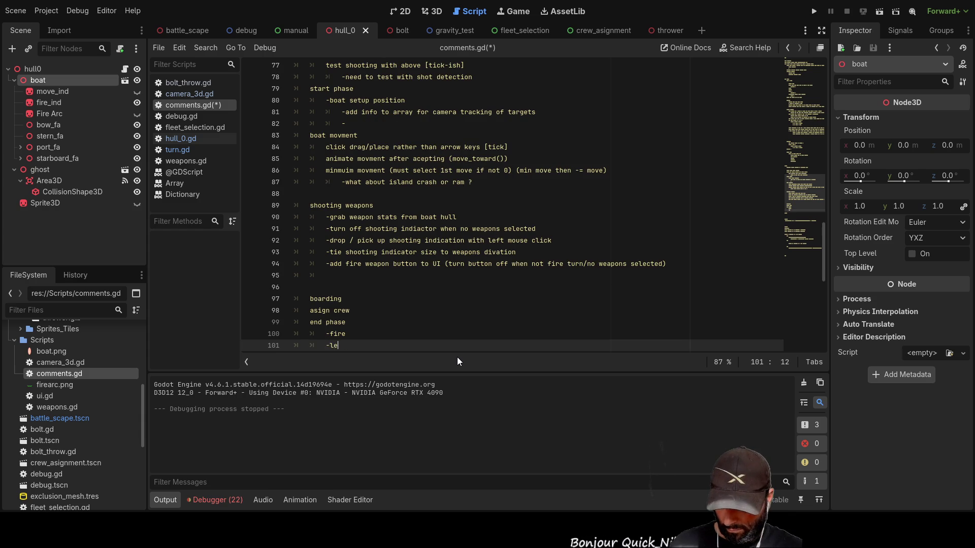
key("Return")
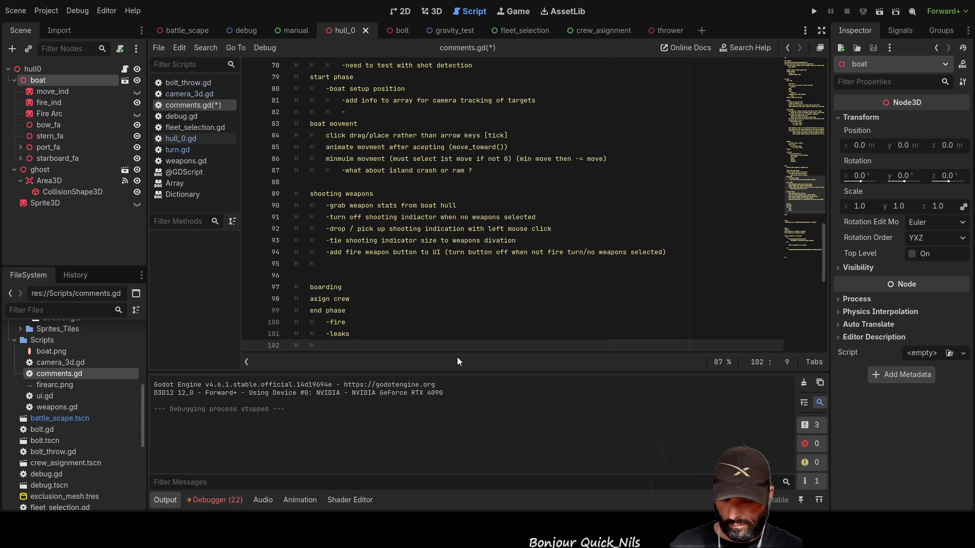
type("-crit damage")
key("Up")
key("Up")
key("Up")
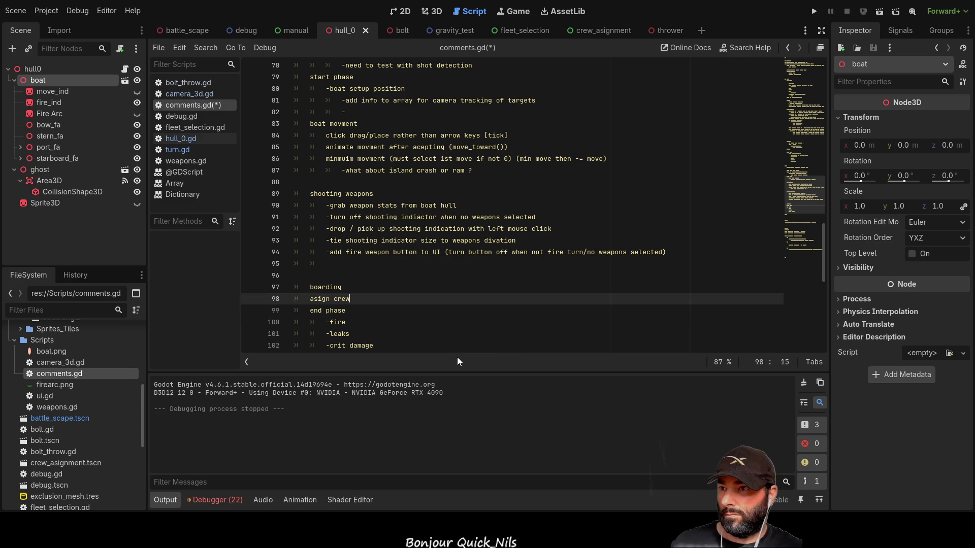
key("Up")
key("Up")
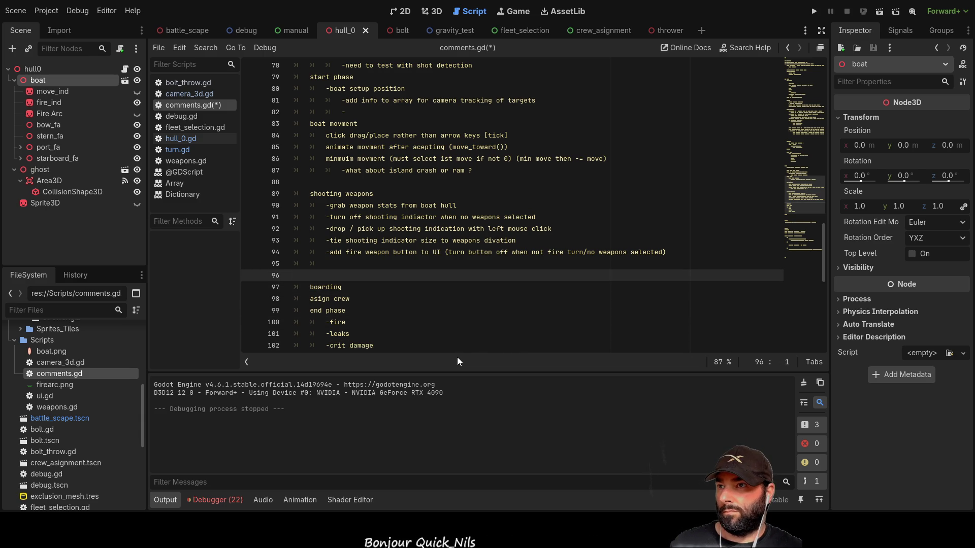
scroll(327, 257, "up", 1)
left_click(340, 299)
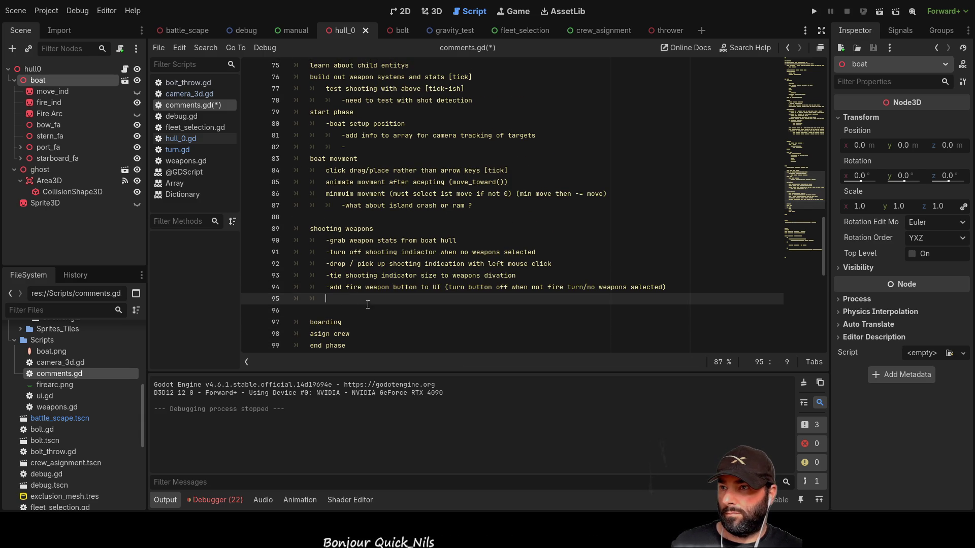
Add '-populate weapon UI slots with weapon stats' as the sixth shooting weapons item.
type("-p")
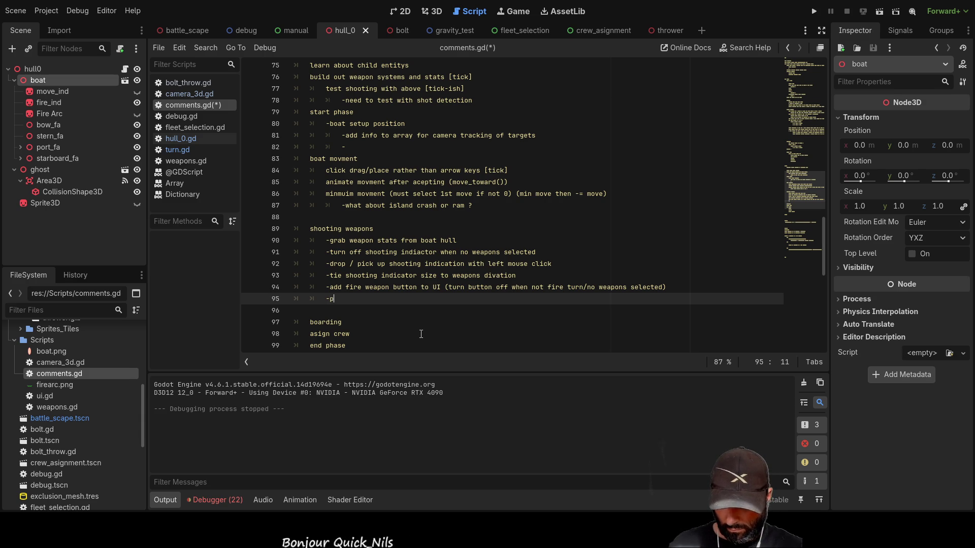
type("opul")
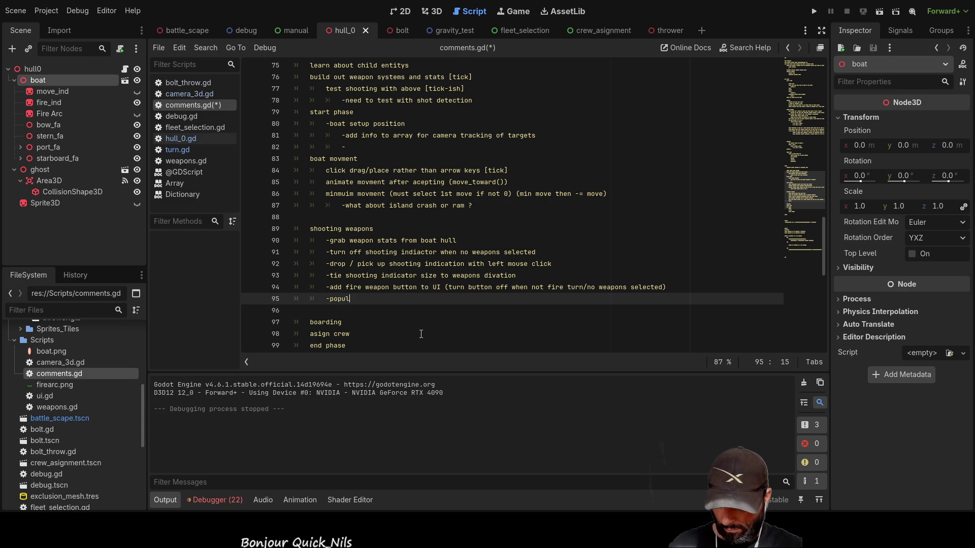
type("ate we")
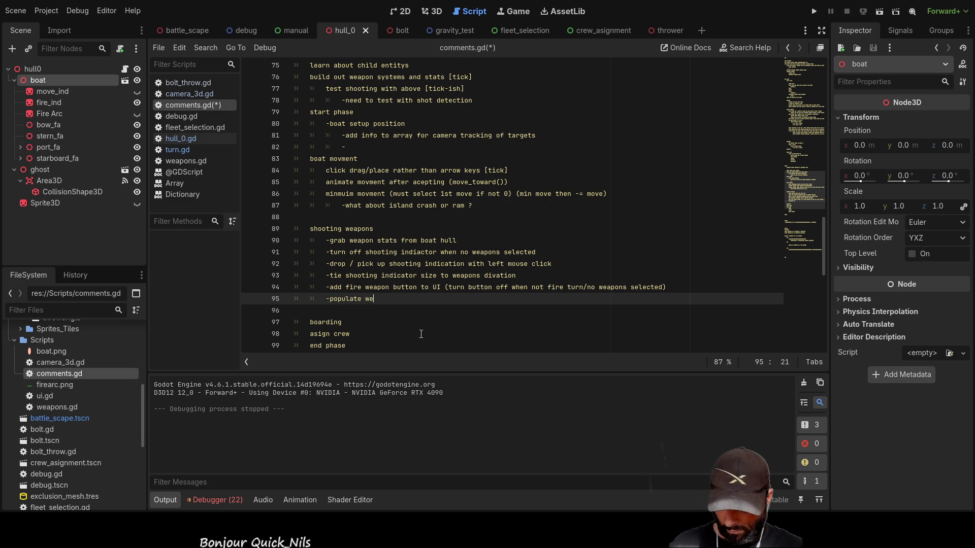
type("apon UI ")
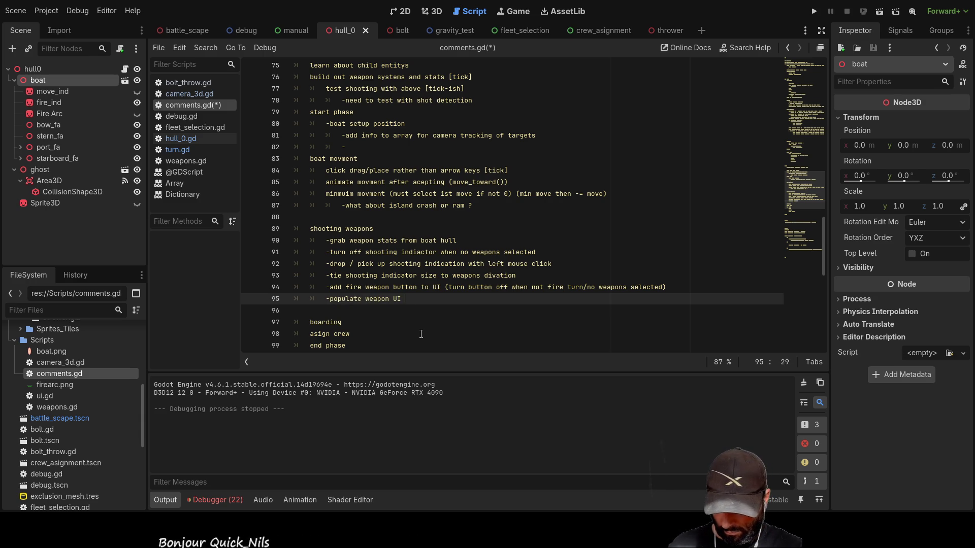
type("slots with weapon stats")
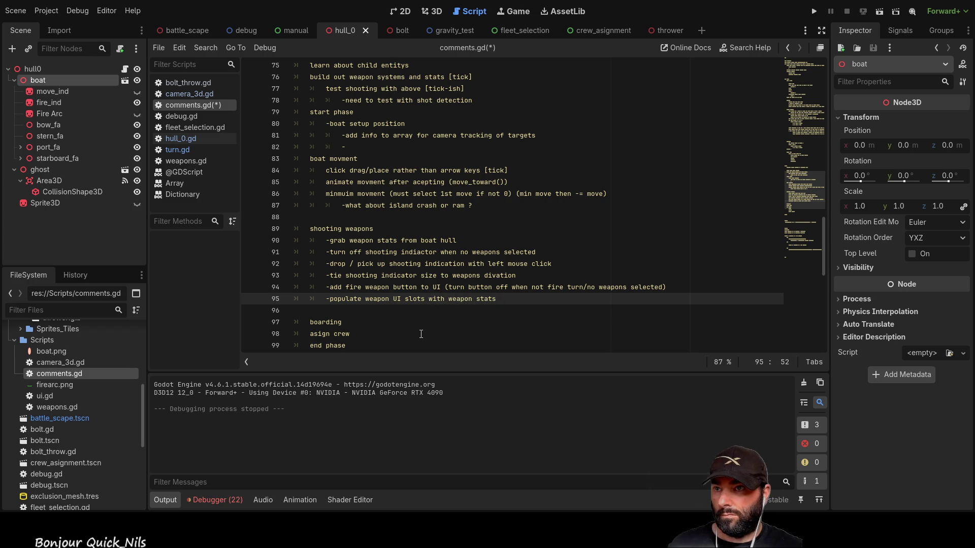
scroll(356, 192, "up", 1)
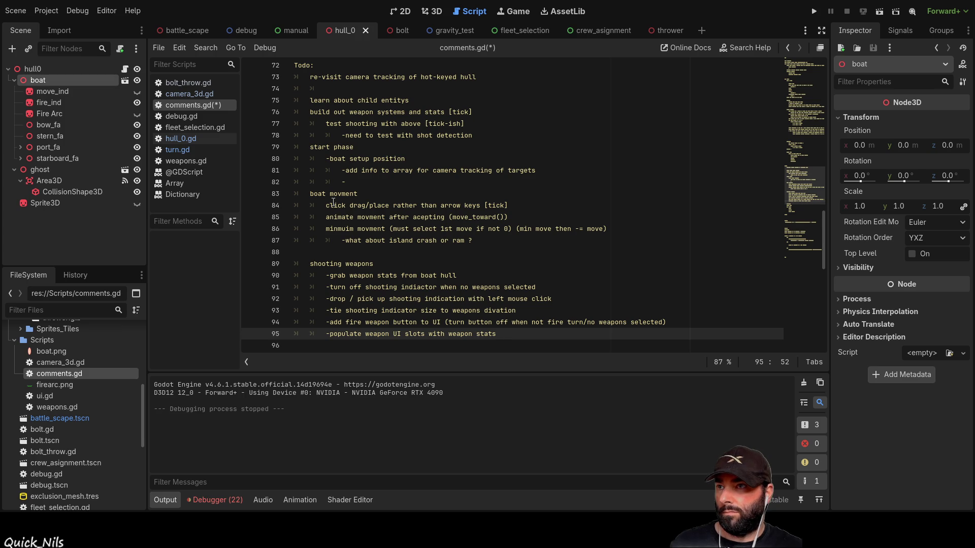
scroll(333, 203, "up", 2)
scroll(336, 260, "down", 4)
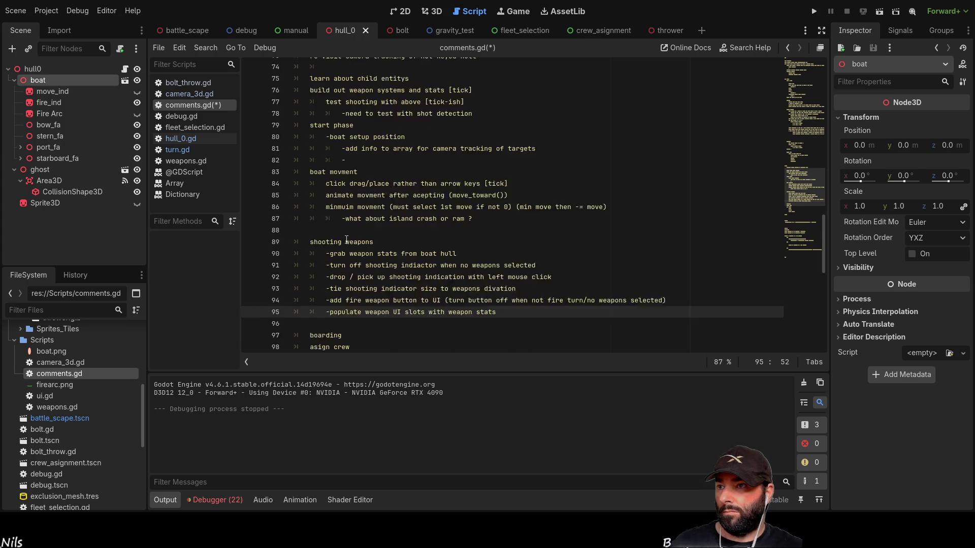
scroll(339, 276, "down", 4)
scroll(325, 223, "up", 8)
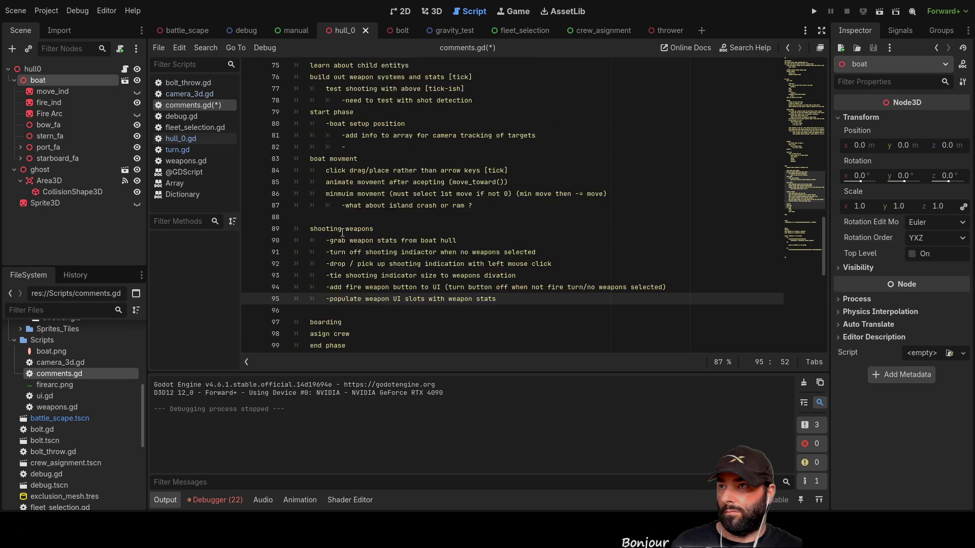
Add a 'UI' todo heading with the note 'populate selectable boats with boat stats' below camera tracking.
left_click(312, 161)
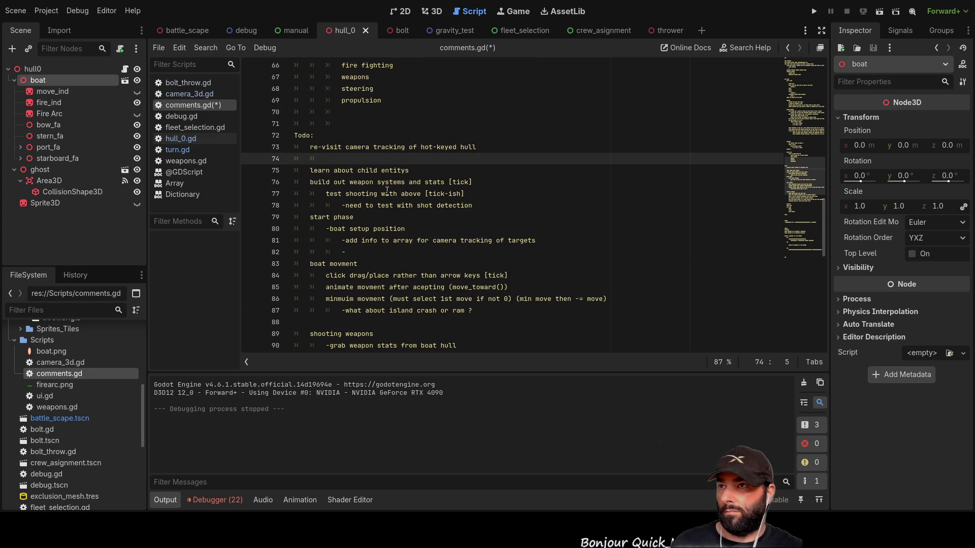
key("Return")
key("Return")
key("Return")
key("Up")
key("Up")
type("UI")
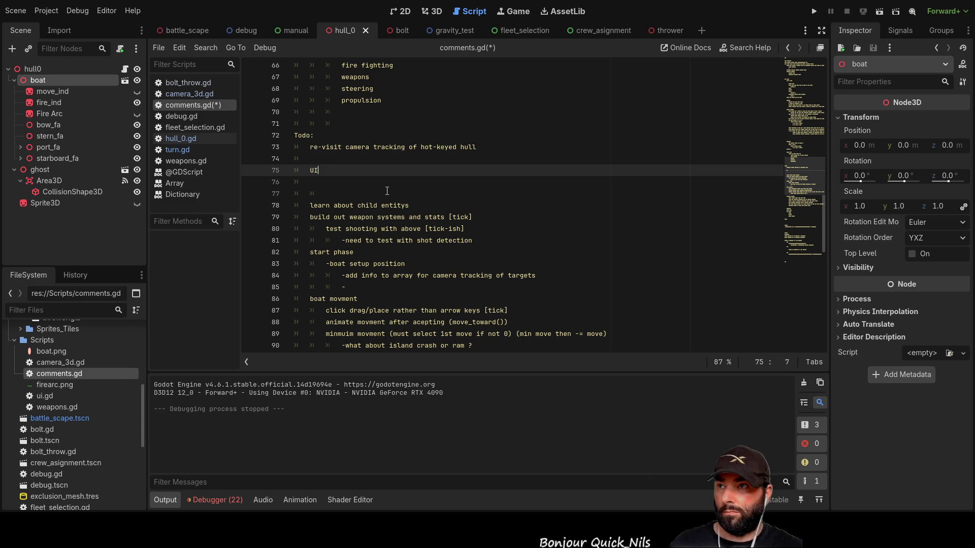
key("Return")
type("populate ")
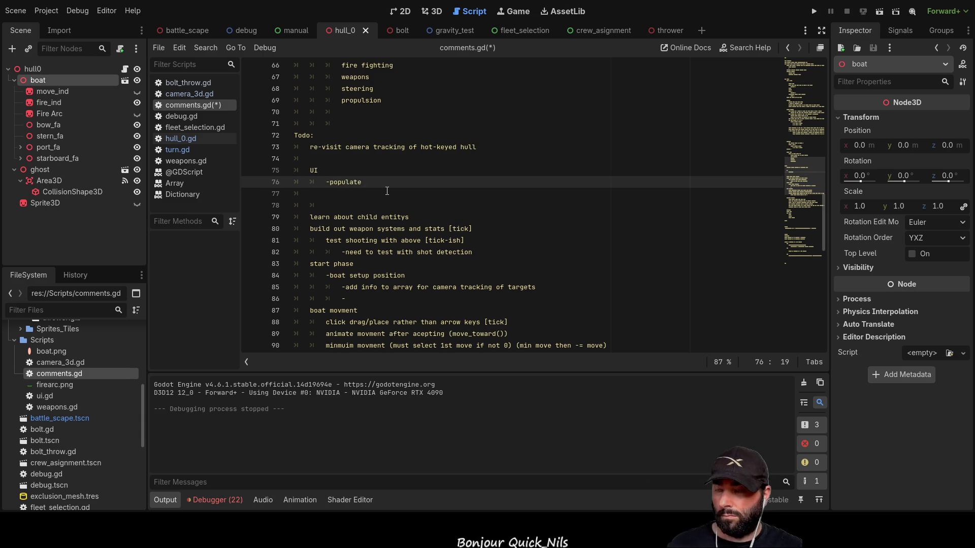
type("selecta")
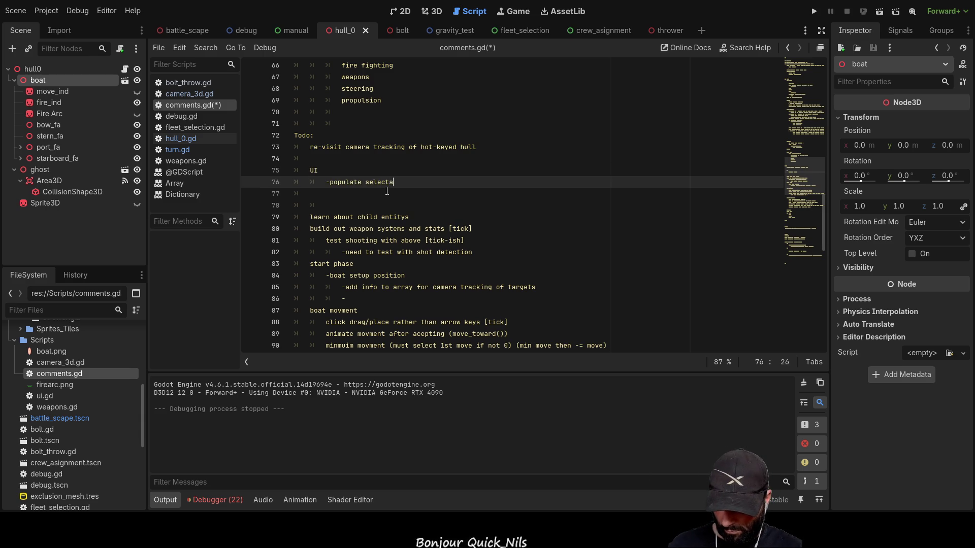
type("ble boats")
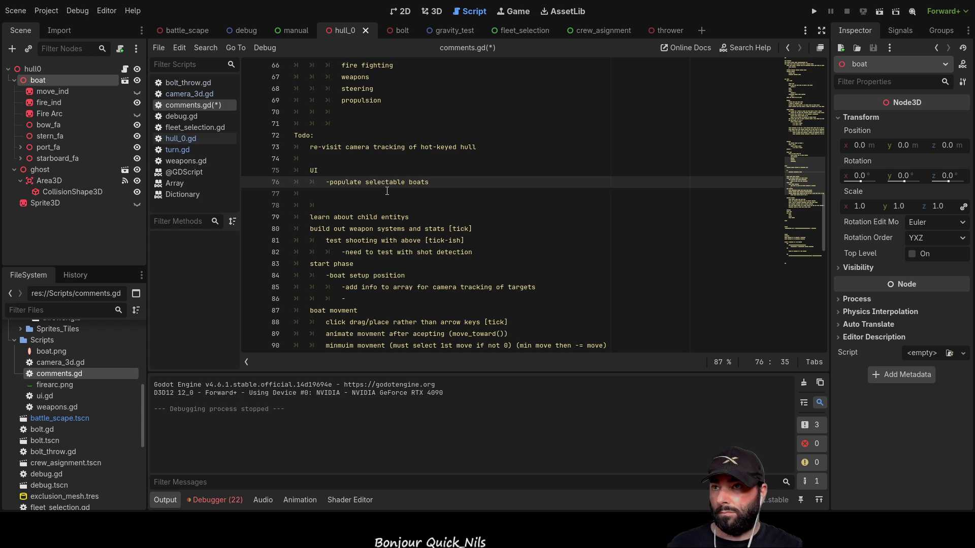
type(" w")
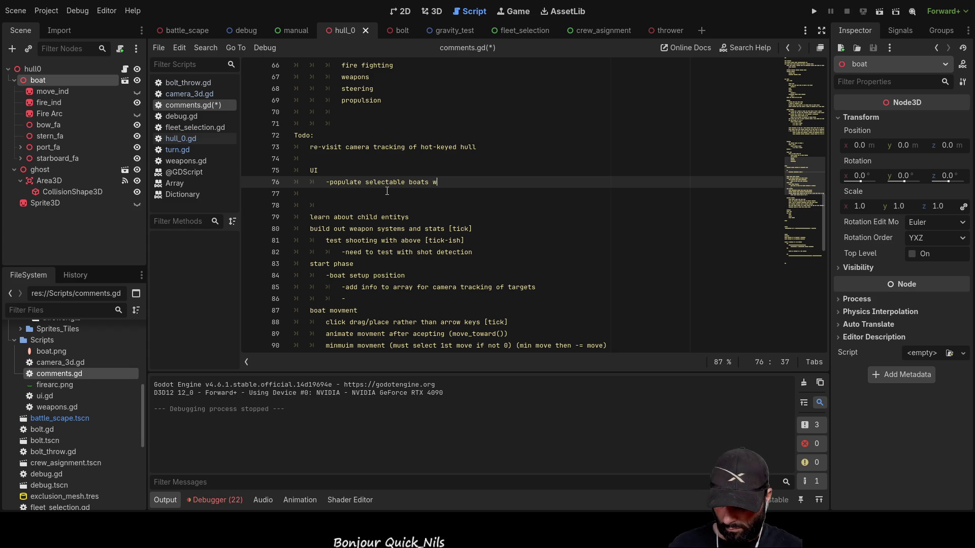
type("ith boat stats")
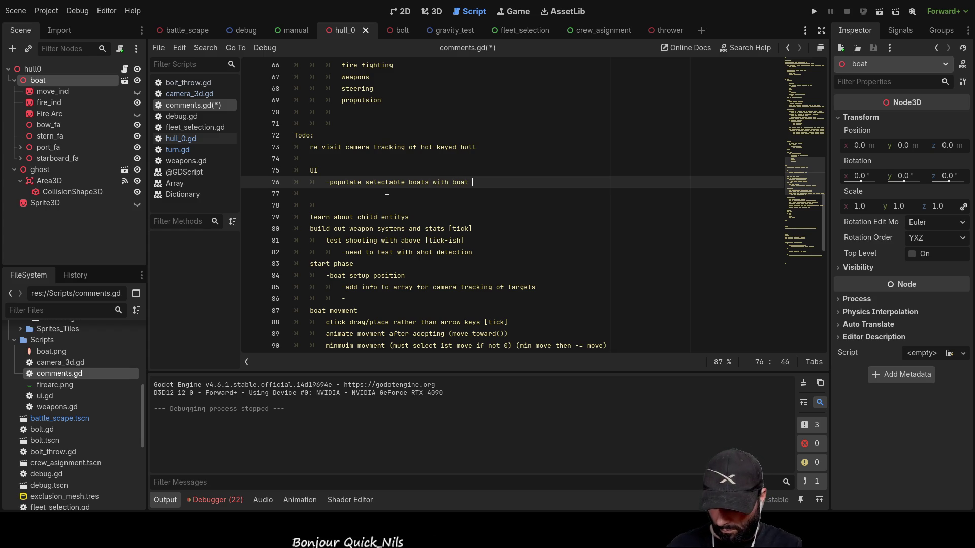
left_click(387, 191)
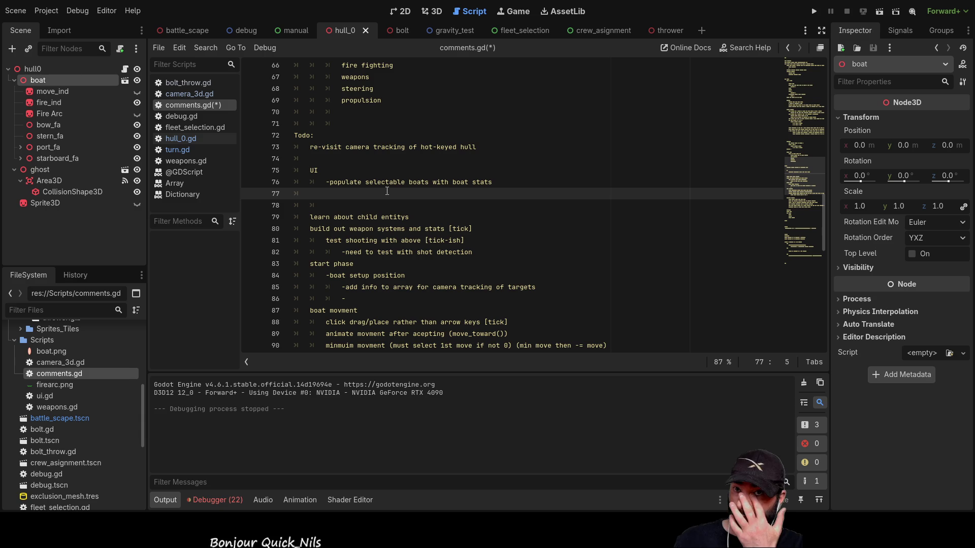
scroll(352, 186, "down", 5)
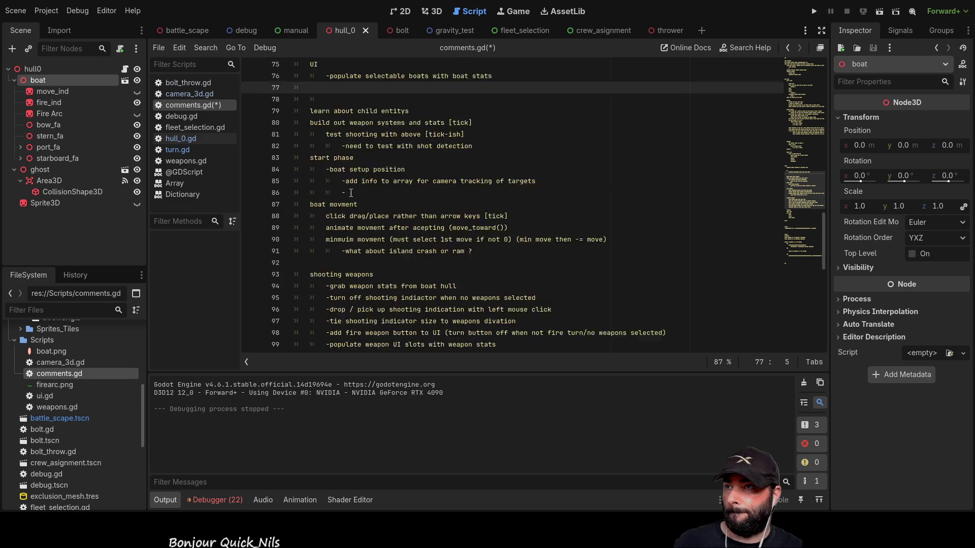
scroll(375, 198, "up", 5)
scroll(395, 214, "down", 1)
scroll(395, 213, "down", 3)
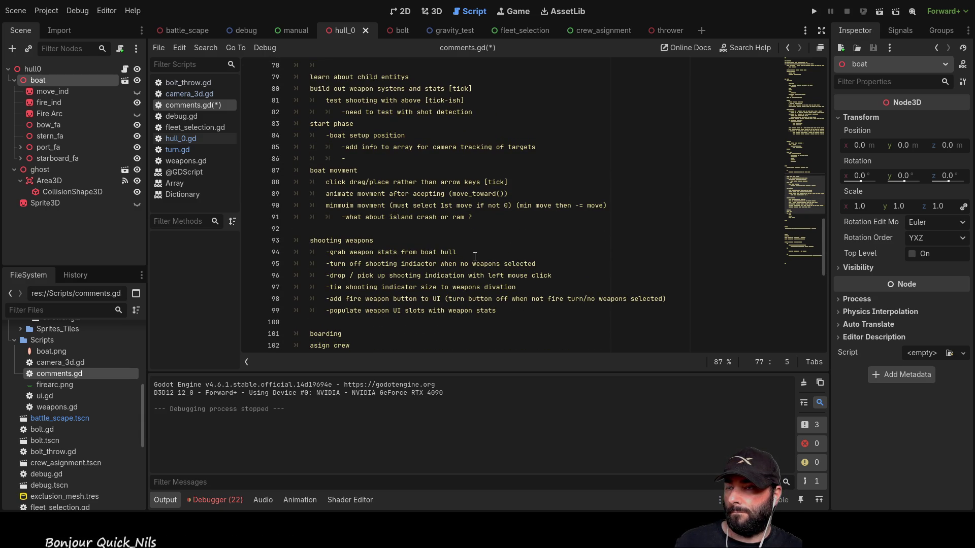
scroll(477, 257, "down", 7)
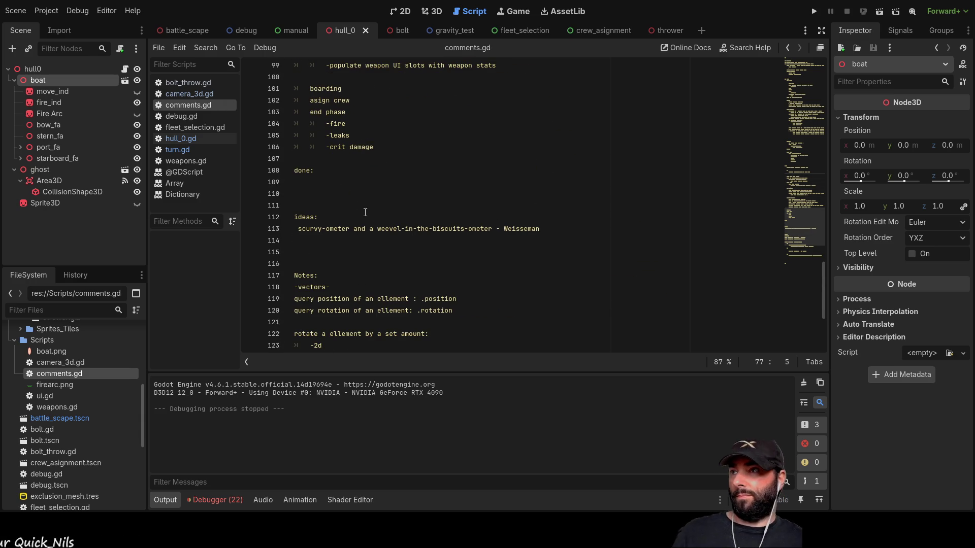
scroll(360, 205, "up", 10)
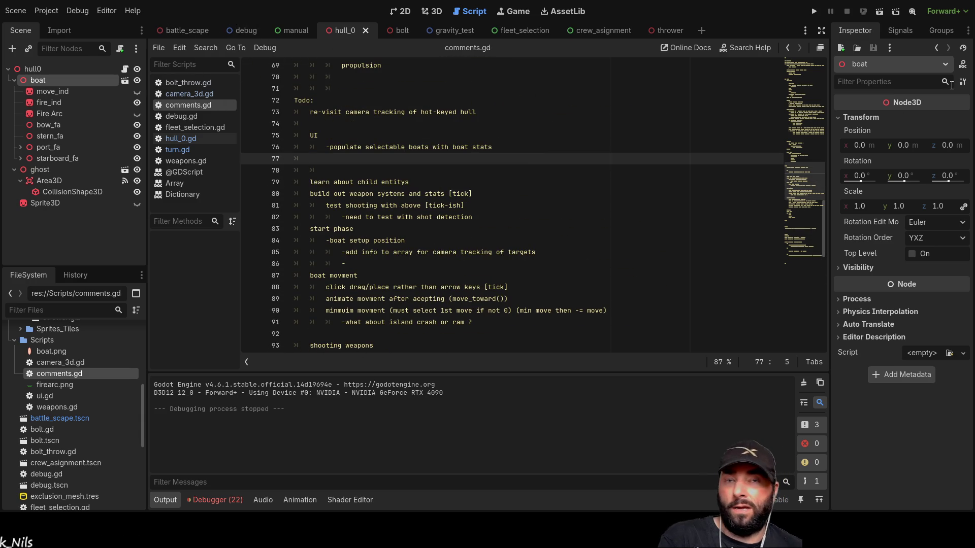
scroll(546, 283, "up", 2)
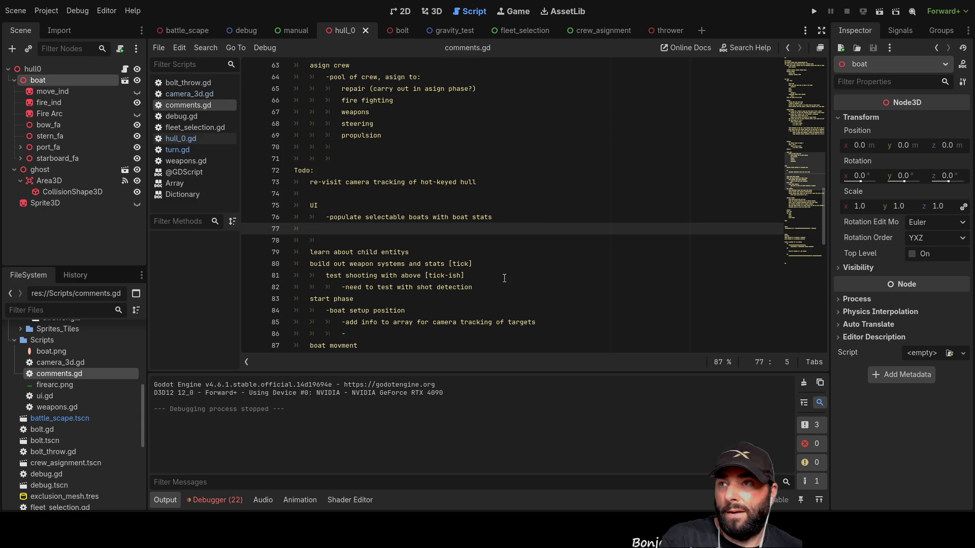
Switch from the battle_scape scene to the thrower scene.
left_click(193, 31)
scroll(558, 256, "up", 12)
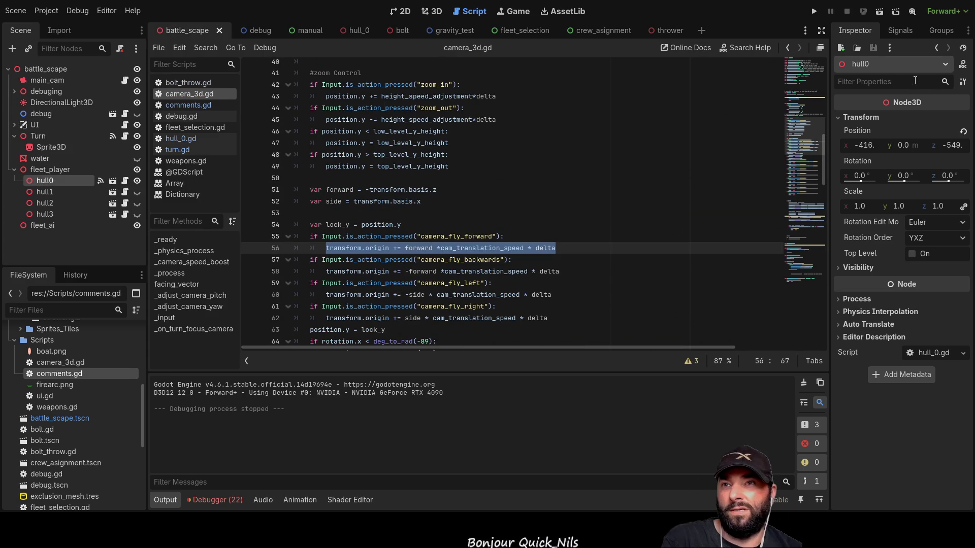
left_click(668, 31)
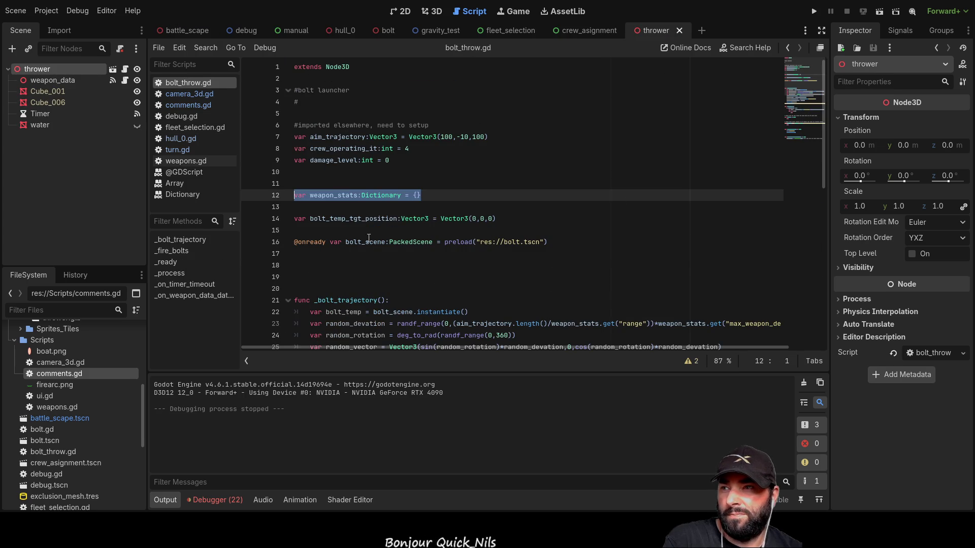
Review the _fire_bolts code in bolt_throw.gd back to line 1, then launch the game.
mouse_move(824, 154)
left_mouse_down()
mouse_move(834, 325)
mouse_move(828, 191)
left_mouse_up()
scroll(366, 146, "up", 3)
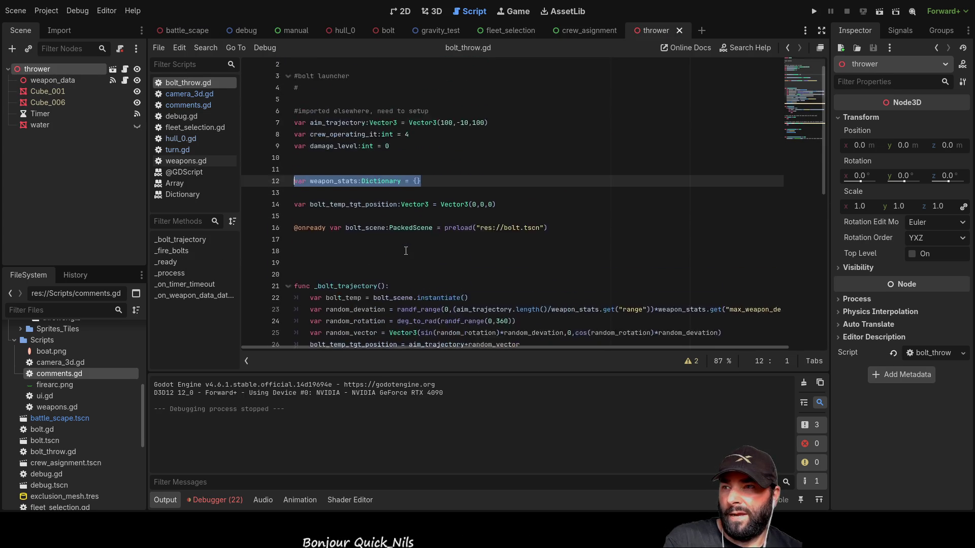
scroll(366, 152, "down", 7)
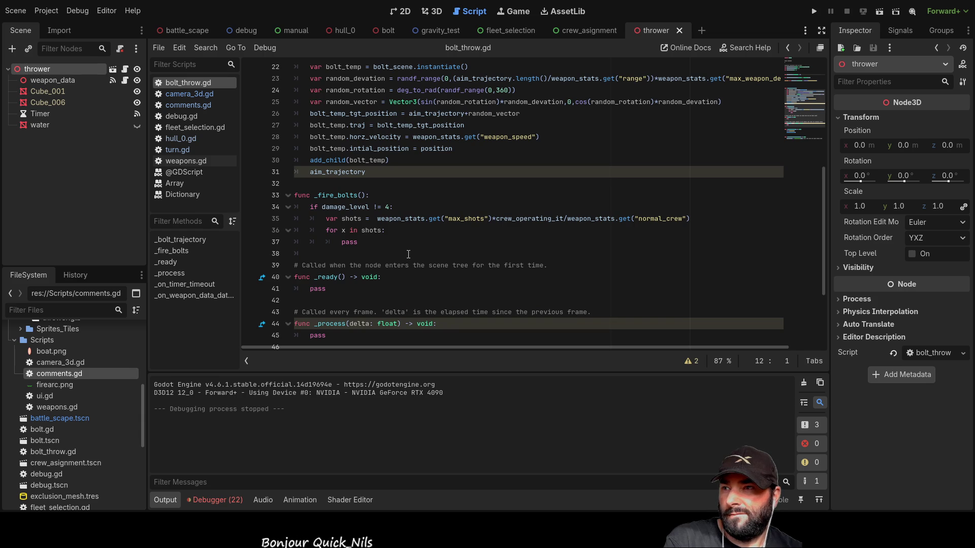
scroll(409, 254, "down", 1)
mouse_move(386, 206)
left_mouse_down()
mouse_move(273, 151)
mouse_move(263, 156)
left_mouse_up()
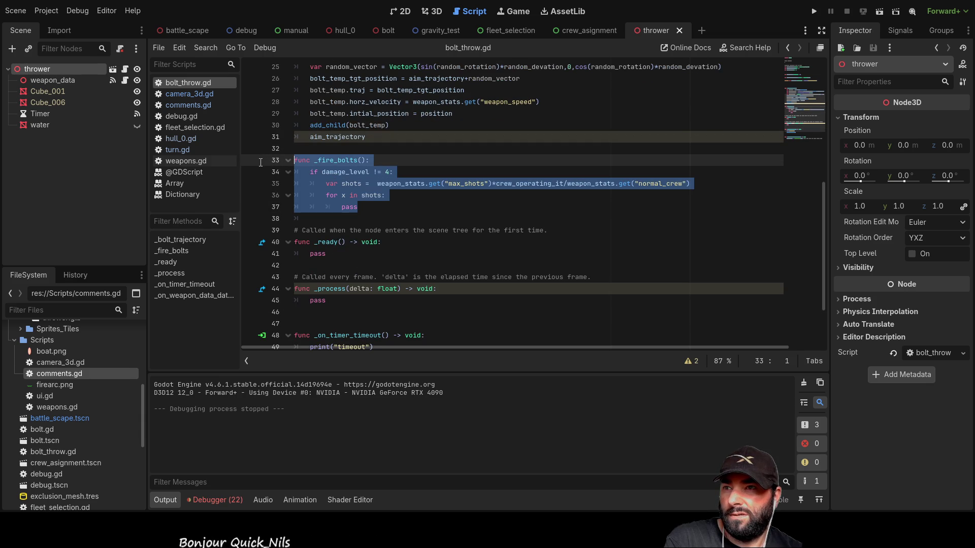
left_click(467, 219)
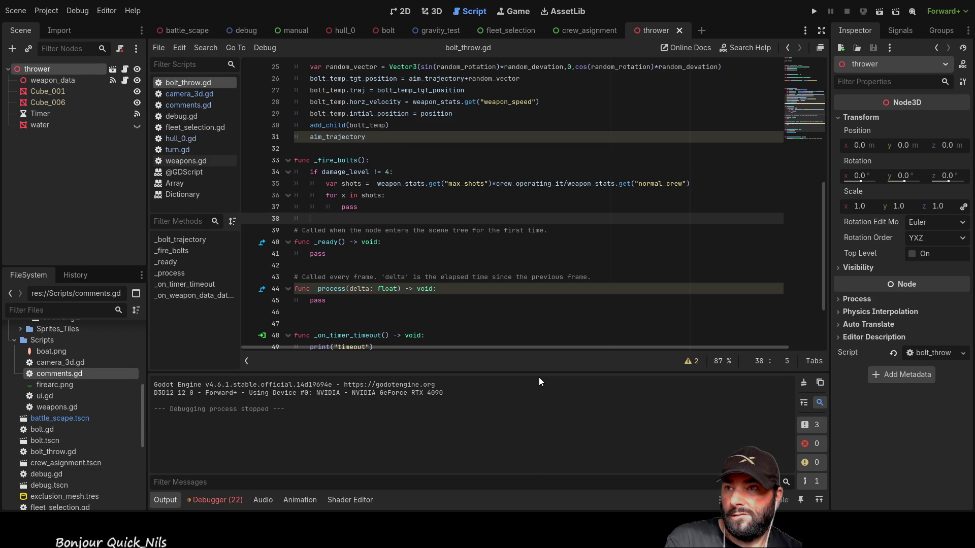
scroll(556, 309, "up", 8)
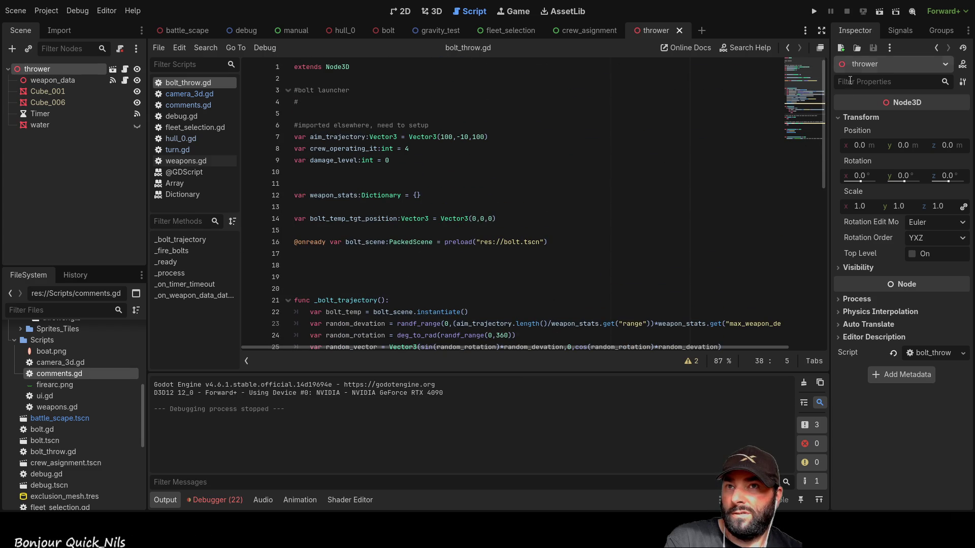
left_click(812, 11)
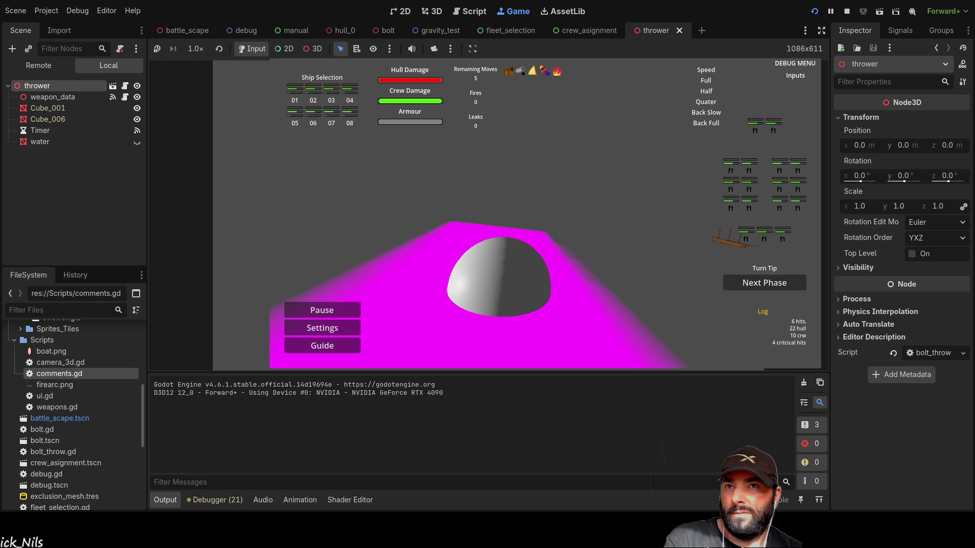
Stop the game and test scene, then add a Camera3D node to the thrower scene.
left_click(846, 11)
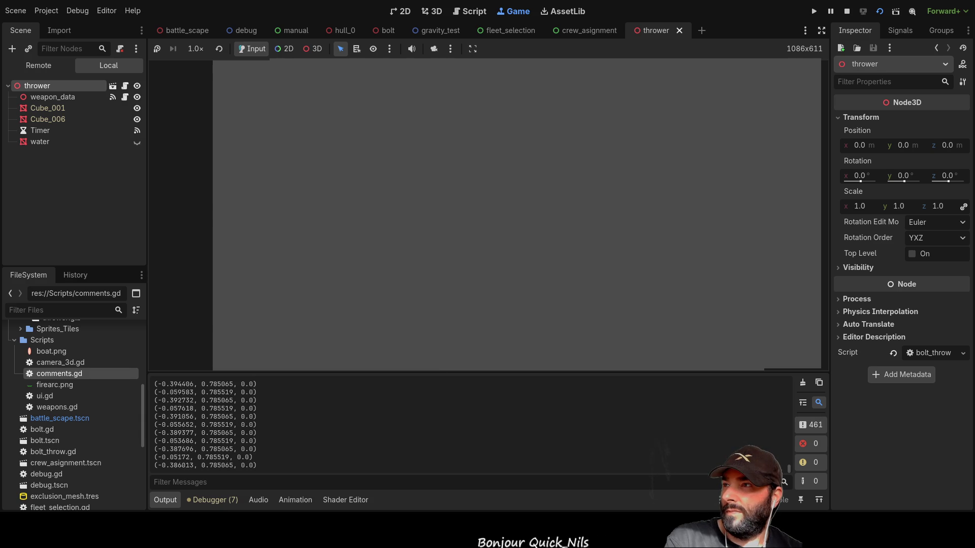
key("F8")
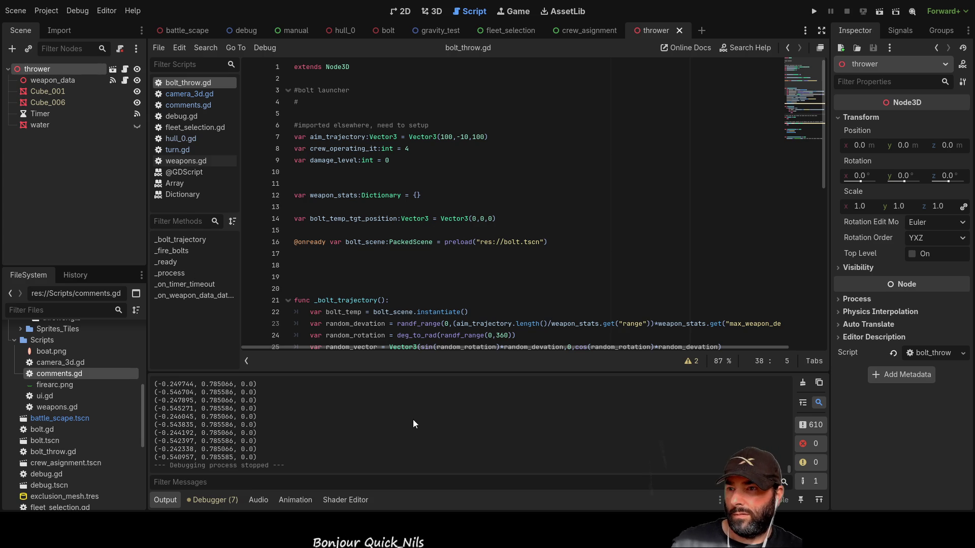
key("ctrl+shift+z")
left_click(53, 73)
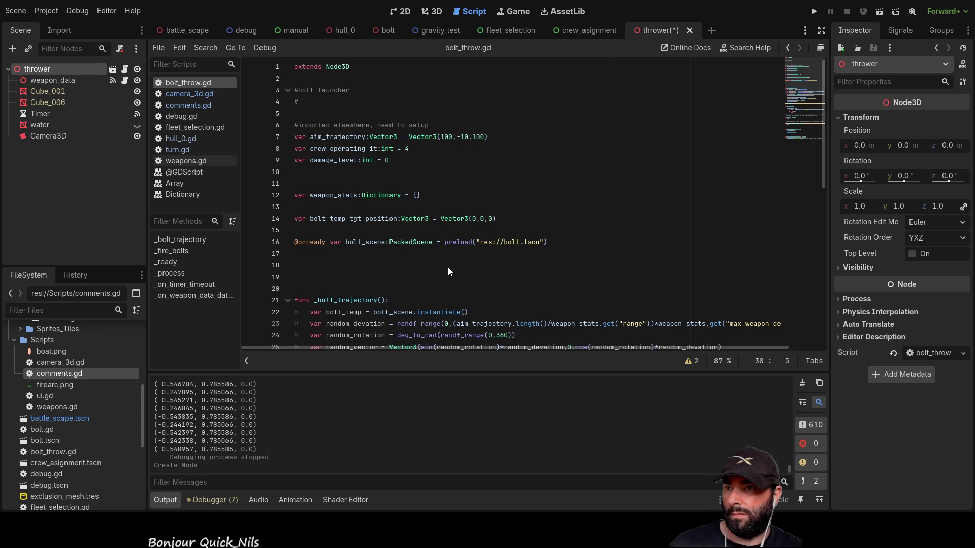
Add a DirectionalLight3D, then raise the Camera3D and turn it about 101 degrees.
key("ctrl+shift+z")
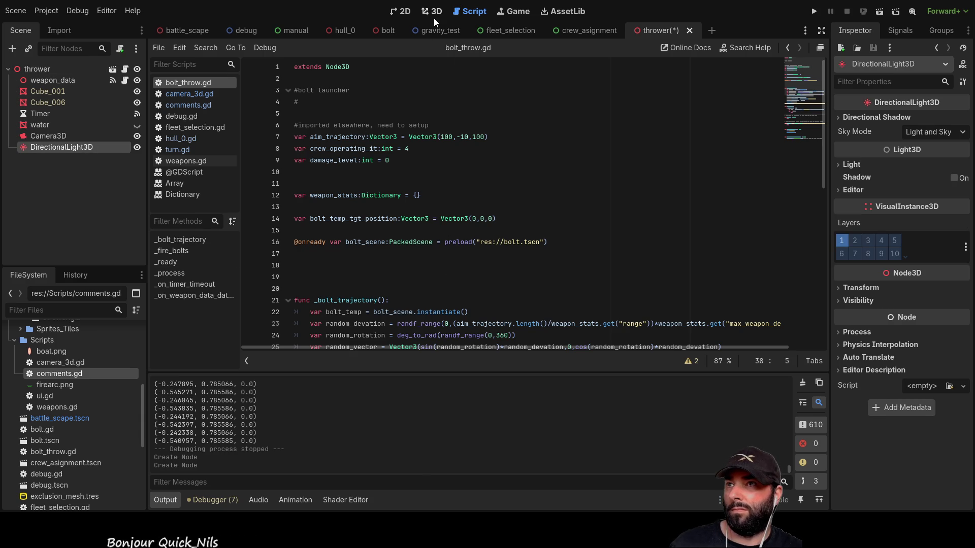
left_click(431, 11)
scroll(396, 245, "down", 5)
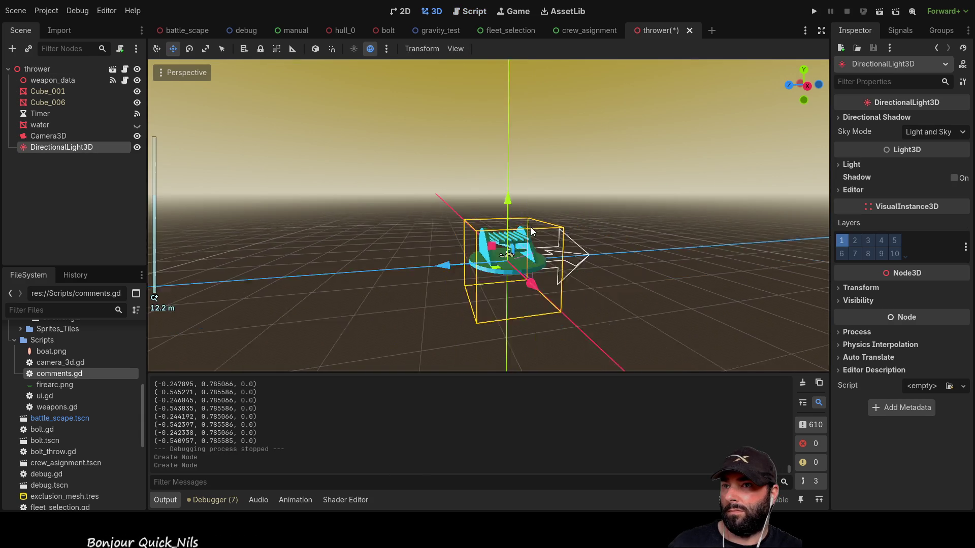
left_click(27, 136)
mouse_move(257, 207)
left_mouse_down()
mouse_move(401, 250)
mouse_move(606, 254)
mouse_move(574, 249)
left_mouse_up()
left_click_drag(519, 178, 516, 115)
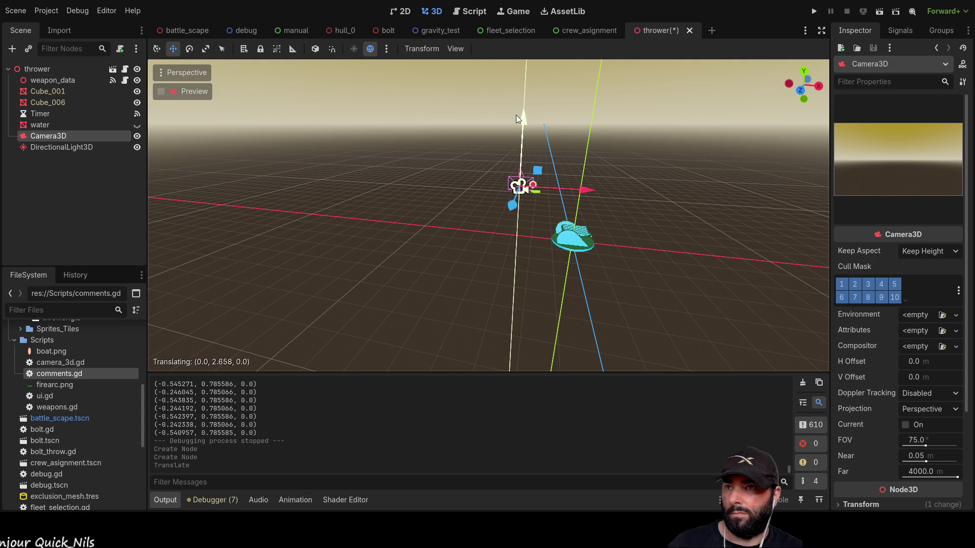
scroll(544, 196, "up", 5)
mouse_move(544, 196)
left_mouse_down()
mouse_move(547, 243)
mouse_move(208, 87)
left_mouse_up()
key("e")
left_click_drag(455, 202, 600, 248)
left_click_drag(632, 290, 525, 261)
Raise the DirectionalLight3D high above the boat and run the game.
left_click(54, 144)
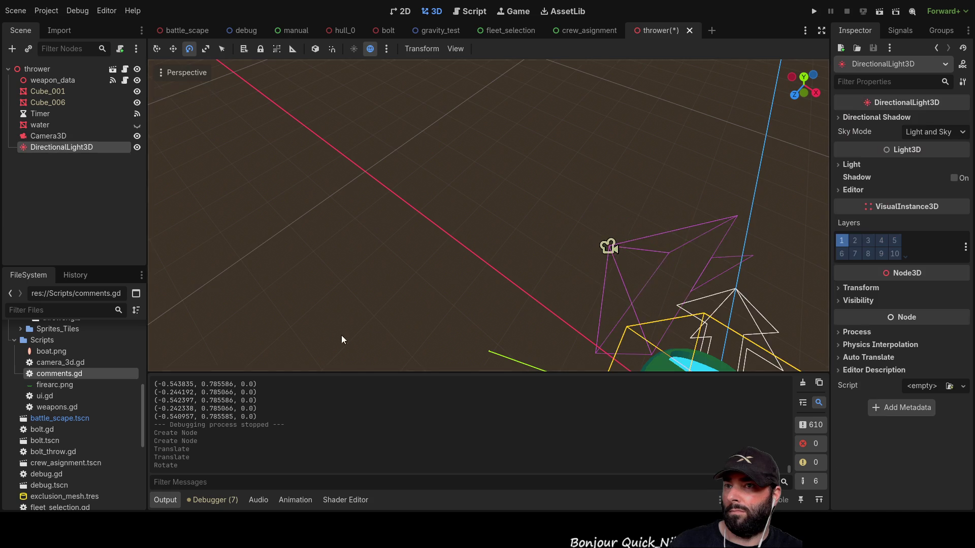
key("f")
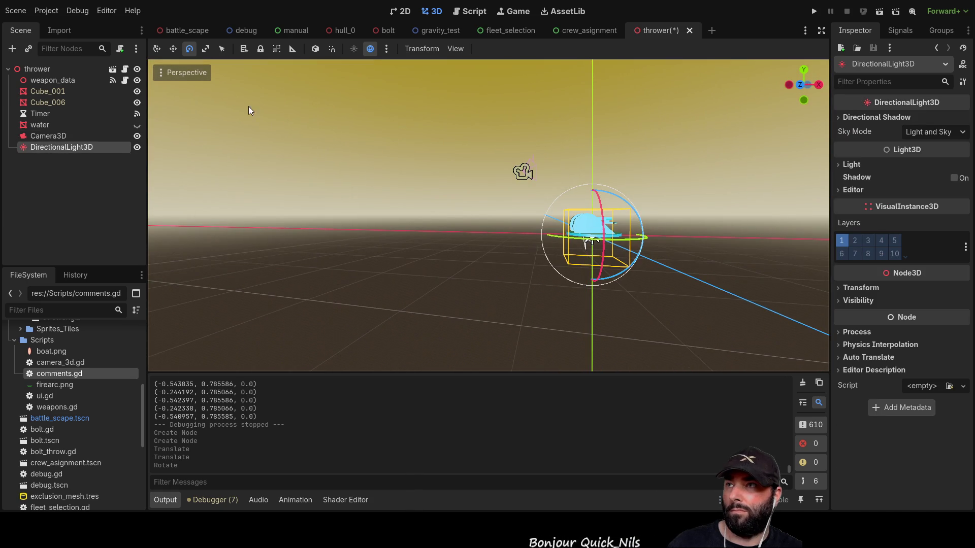
left_click(173, 51)
left_click_drag(599, 189, 603, 84)
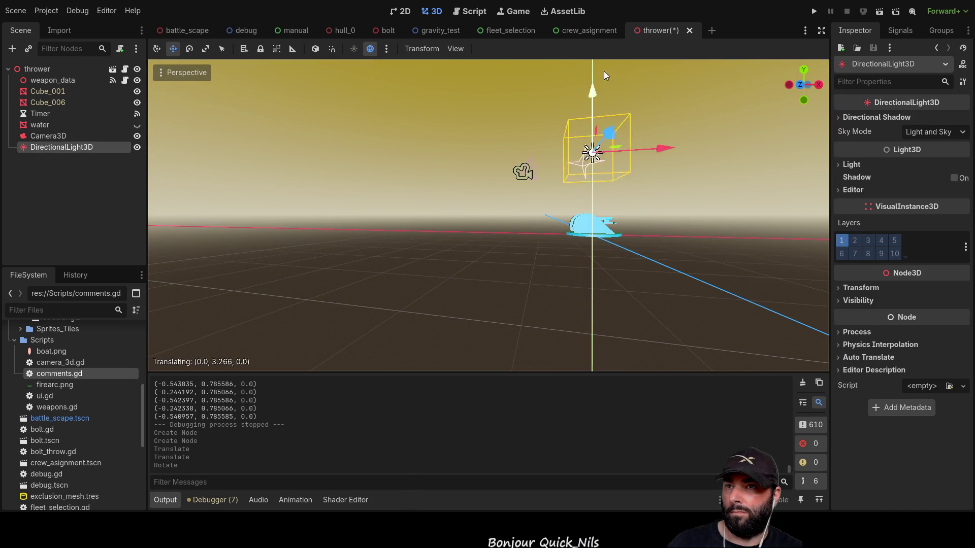
key("f")
left_click_drag(511, 133, 512, 28)
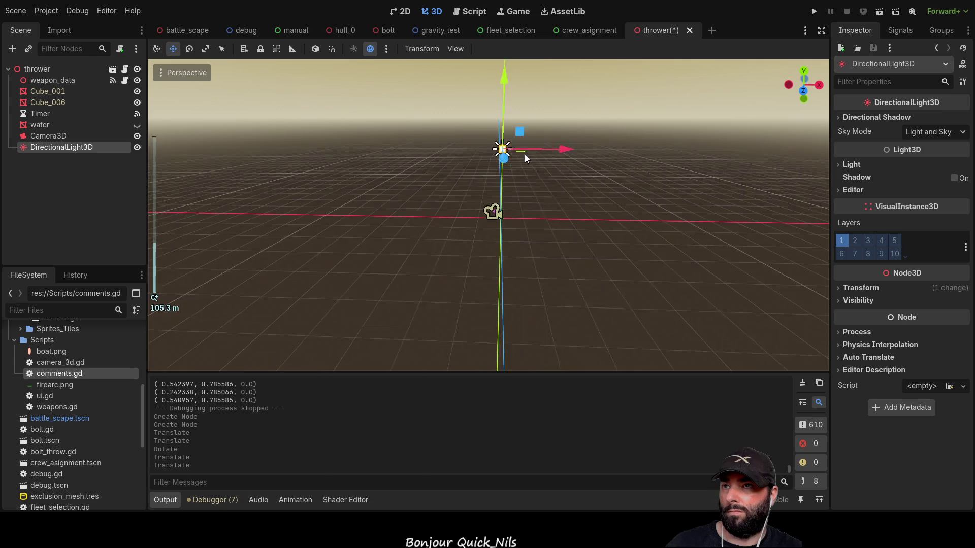
mouse_move(503, 115)
left_mouse_down()
mouse_move(504, 79)
mouse_move(489, 118)
left_mouse_up()
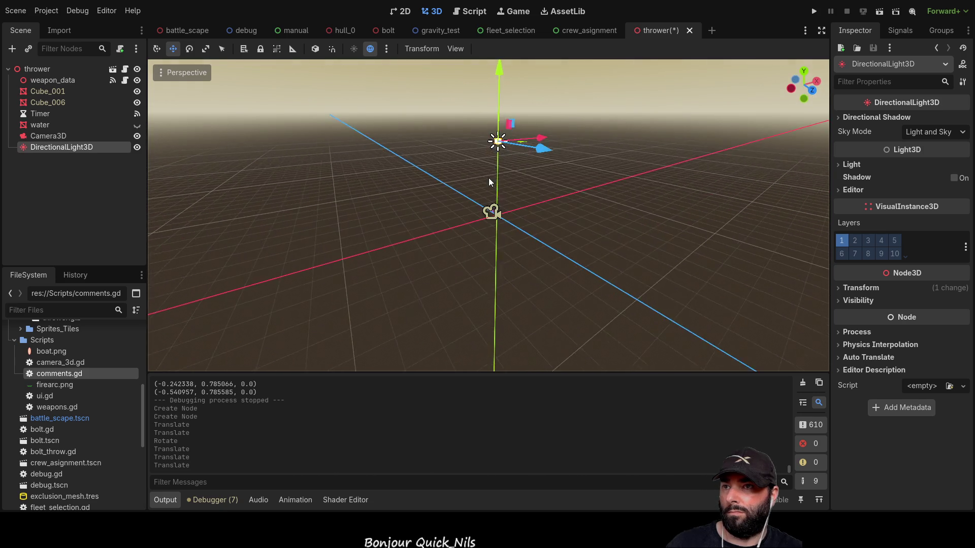
scroll(489, 178, "down", 3)
left_click(811, 13)
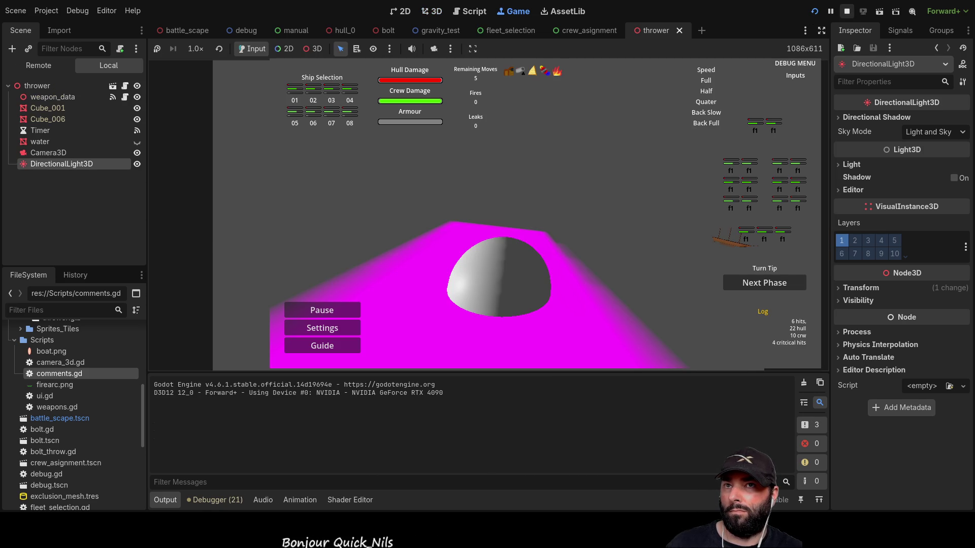
Run the thrower scene, watch the bolts with a free 3D camera override, then stop it.
left_click(879, 11)
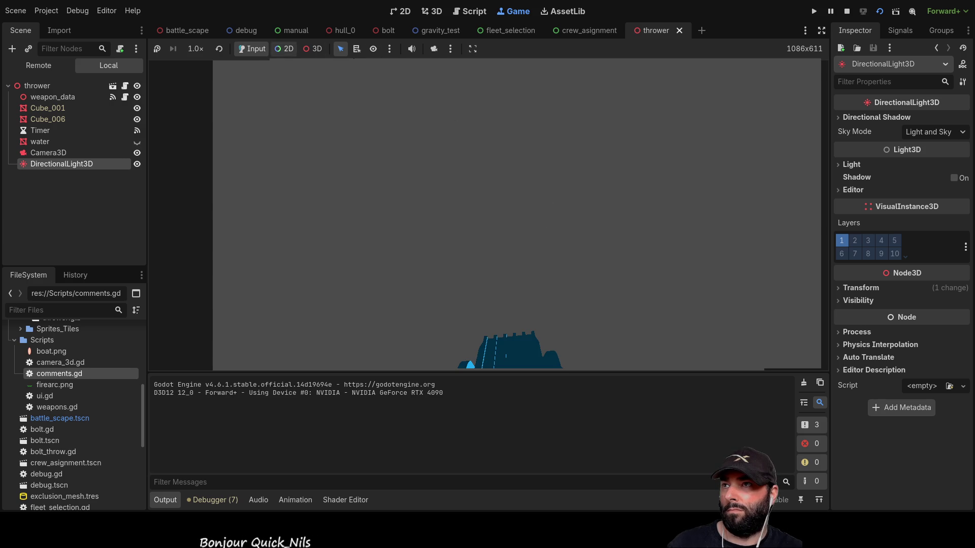
left_click(434, 48)
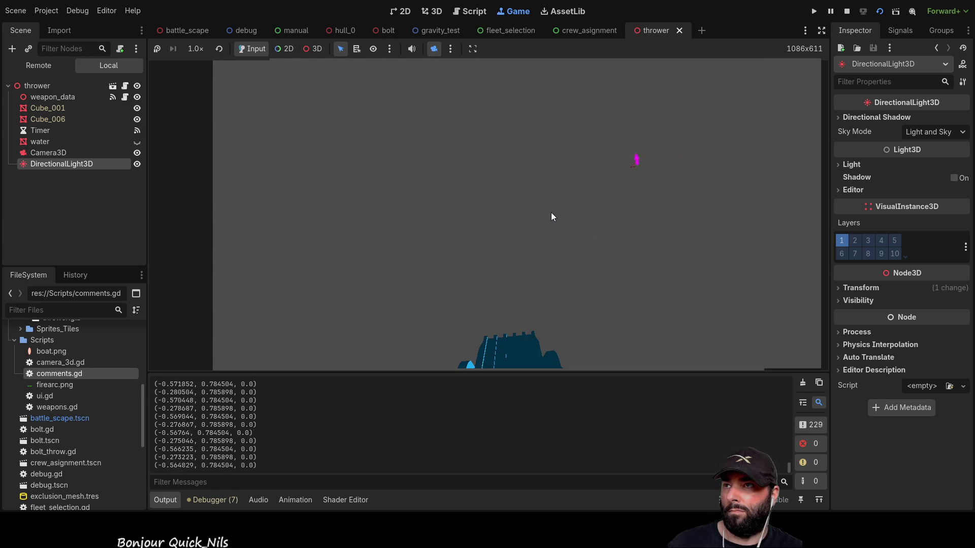
left_click(312, 48)
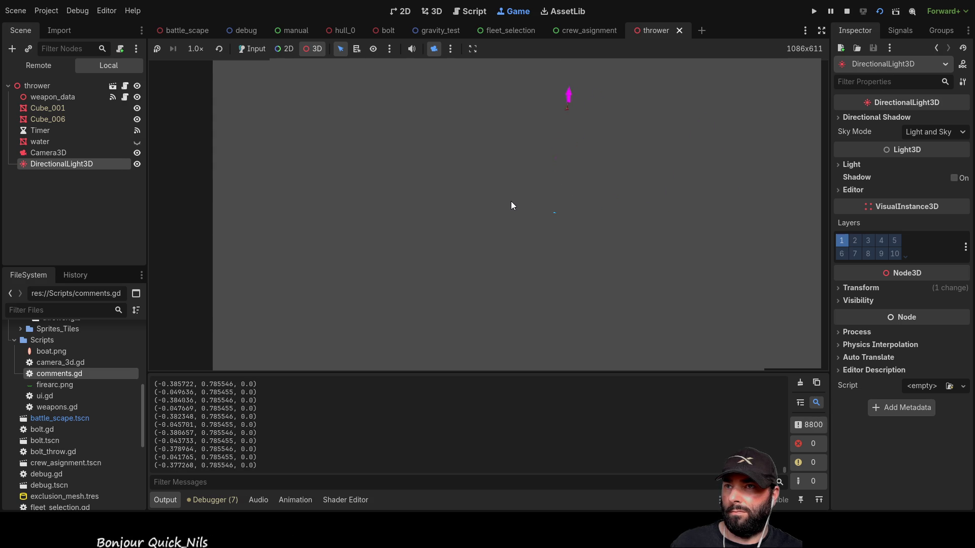
left_click(846, 11)
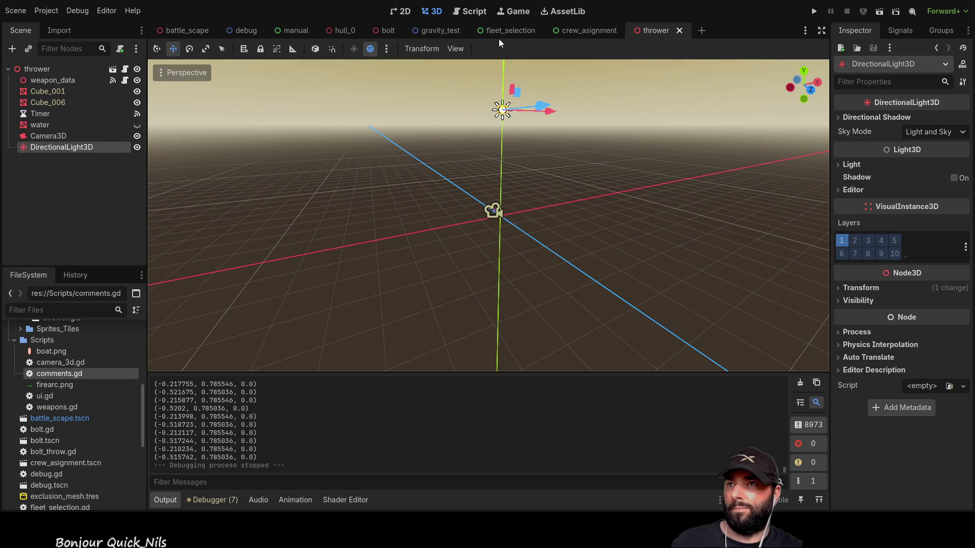
Open weapons.gd and check how random_devation is used in bolt_throw.gd.
left_click(59, 81)
left_click(124, 80)
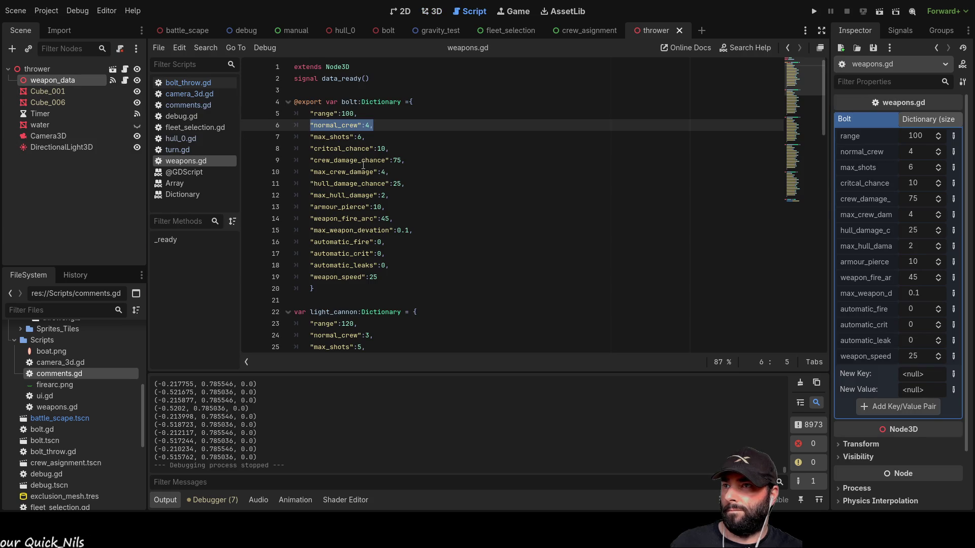
left_click(60, 71)
left_click(125, 69)
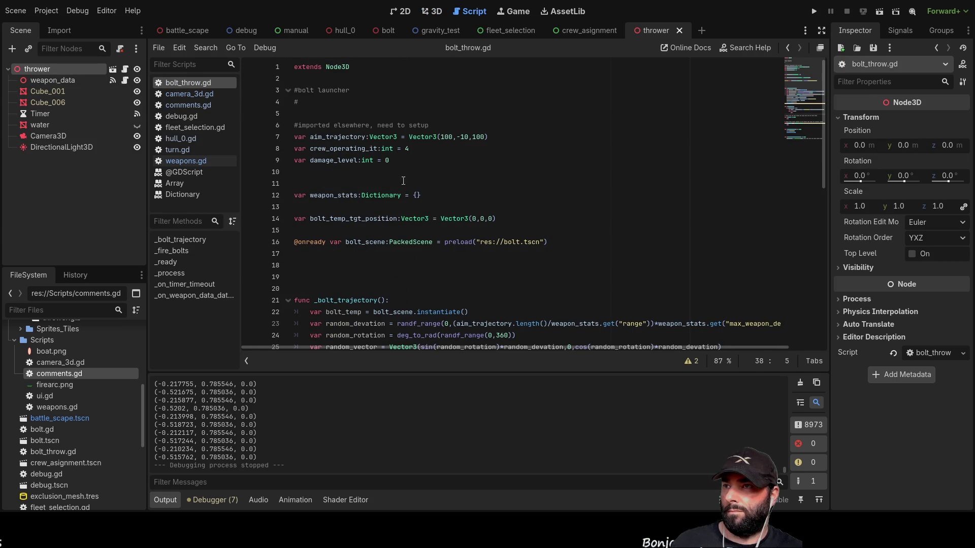
scroll(421, 232, "down", 4)
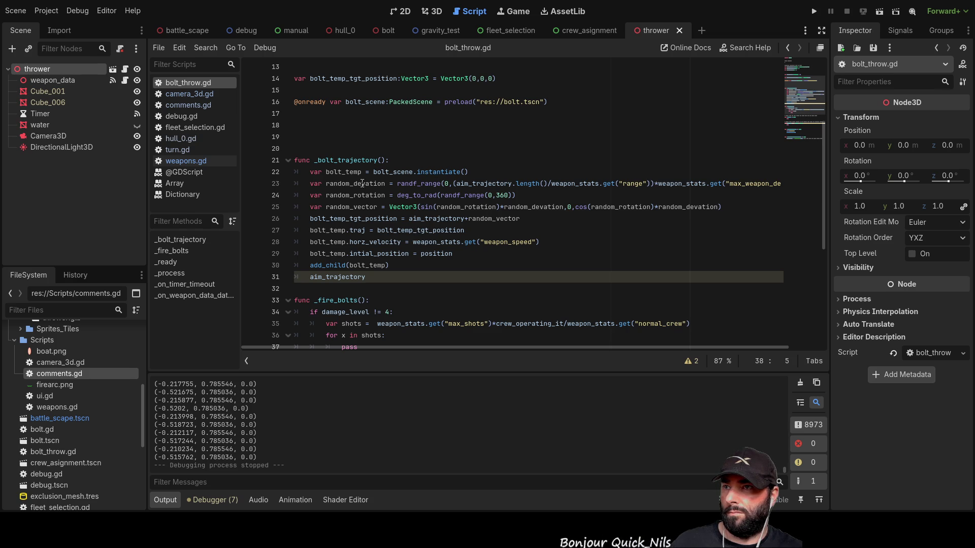
scroll(445, 183, "up", 3)
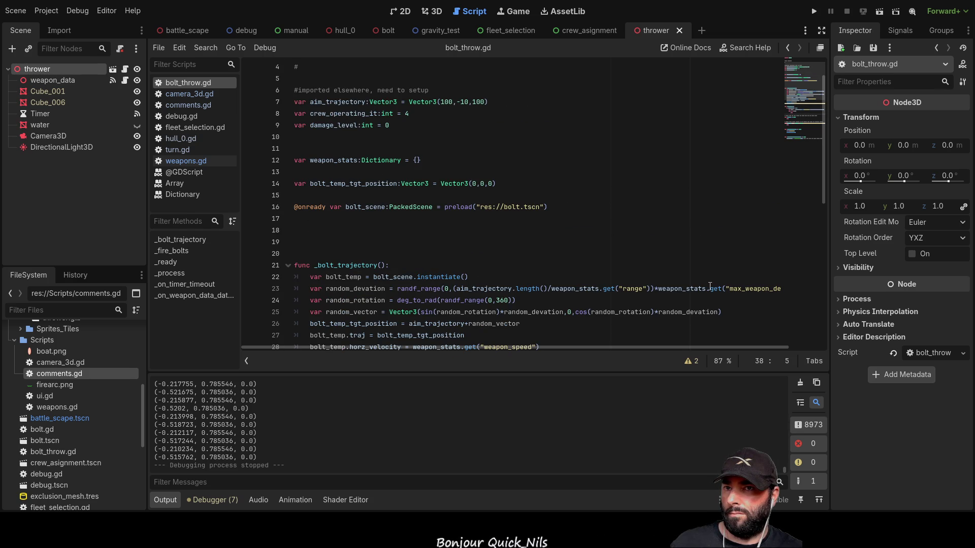
double_click(360, 289)
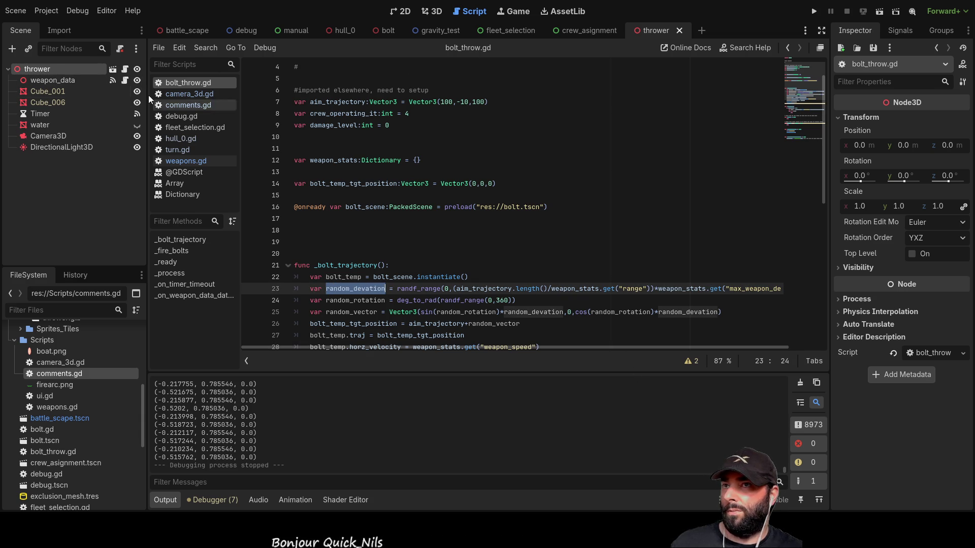
left_click(125, 81)
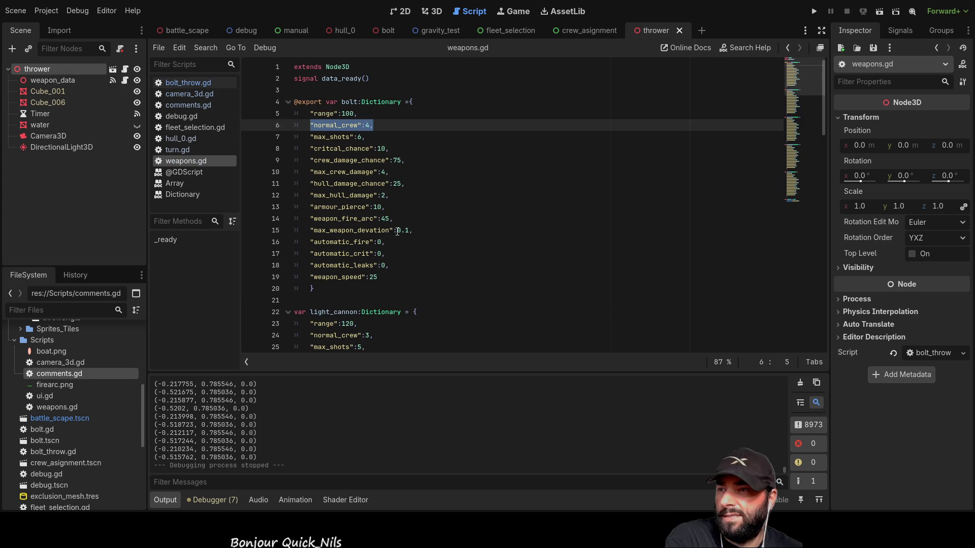
Replace the bolt's max_weapon_devation 0.1 with 100 and run the thrower scene.
left_click(398, 231)
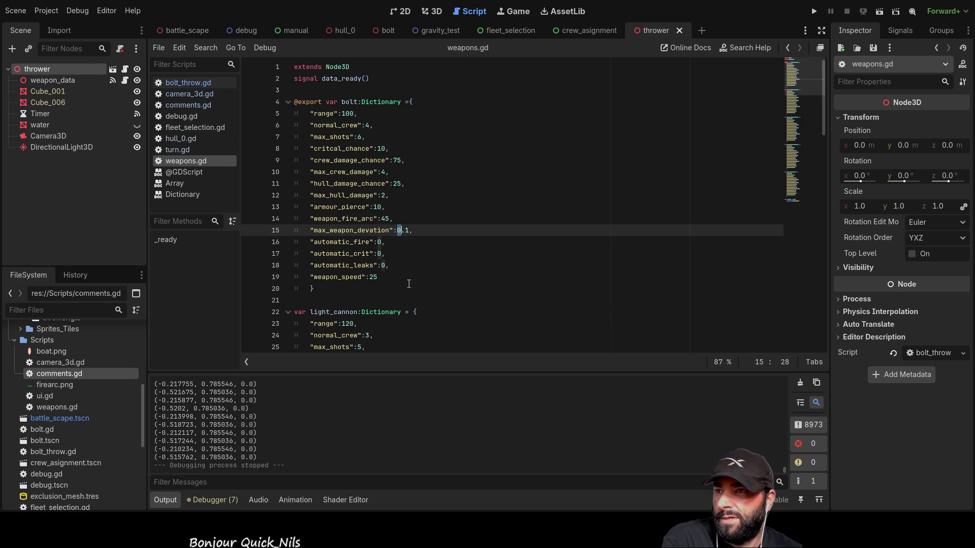
scroll(408, 241, "down", 3)
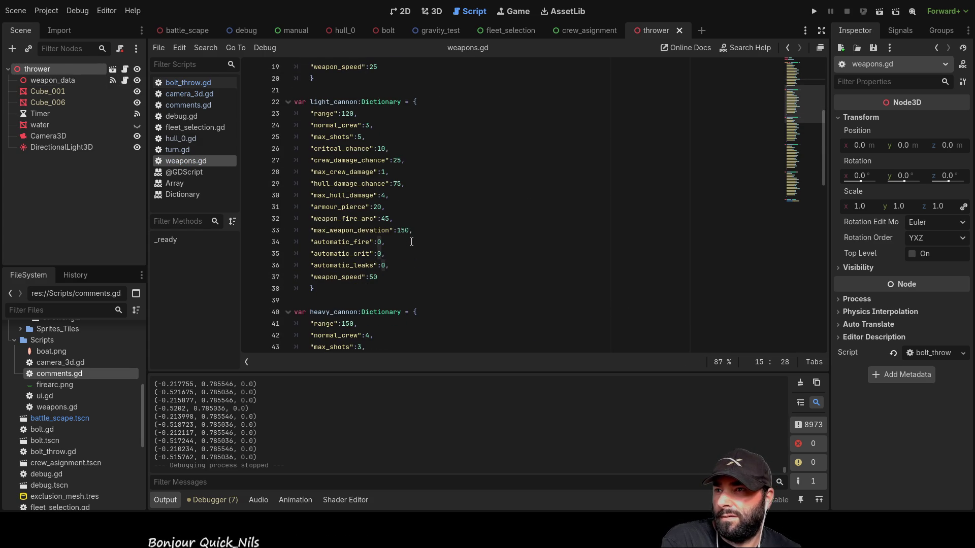
key("Right")
key("Right")
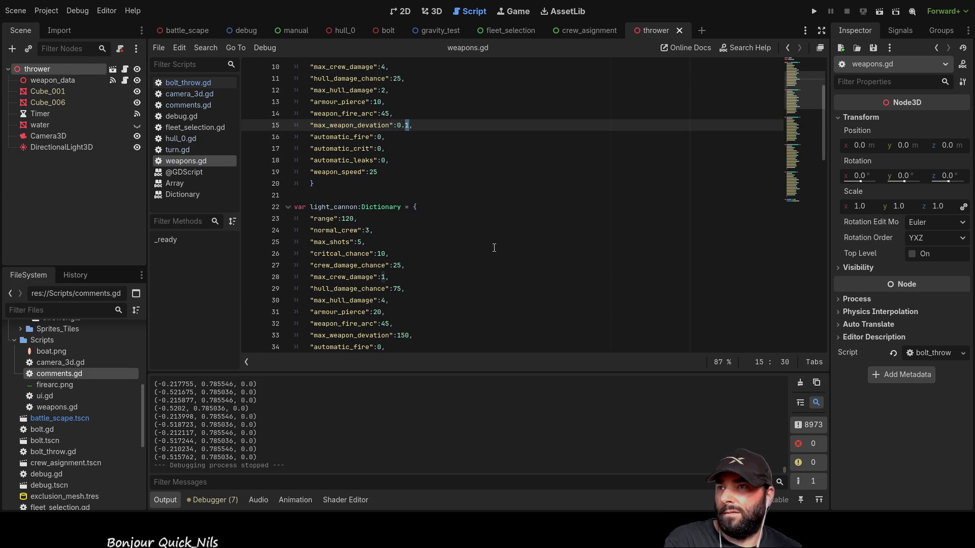
key("Left")
key("Left")
key("shift+Right")
key("shift+Right")
key("shift+Right")
key("BackSpace")
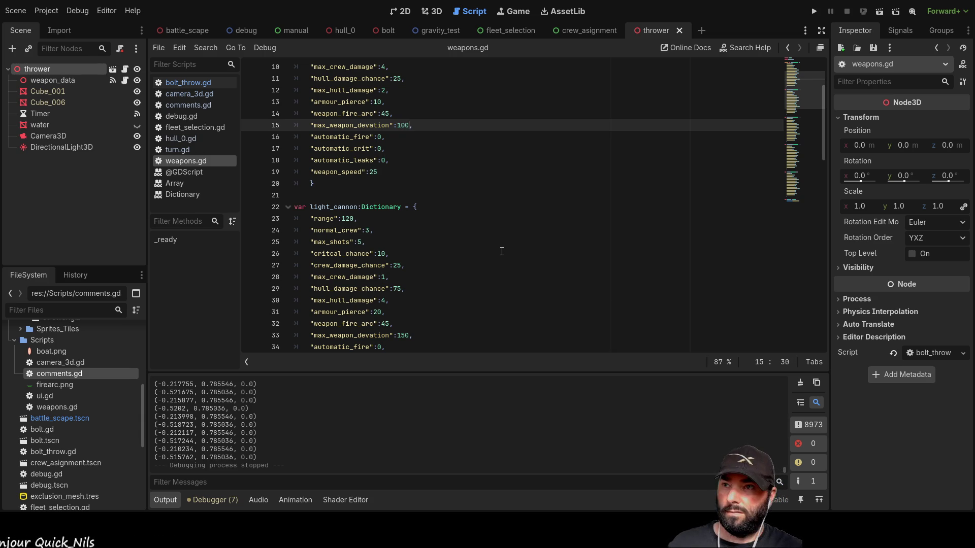
scroll(501, 251, "up", 3)
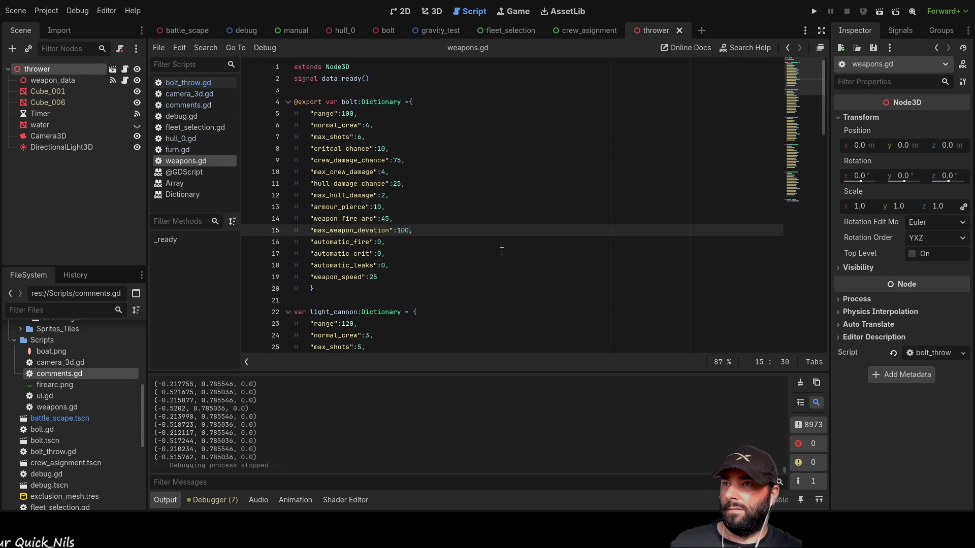
left_click(879, 12)
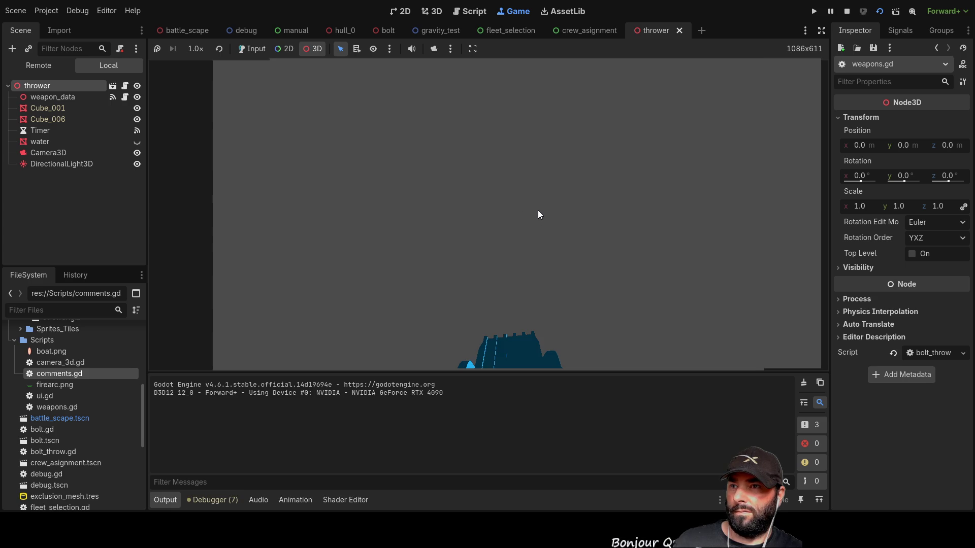
Watch the wider bolt spread with the camera override and water plane visible, then stop.
left_click(538, 211)
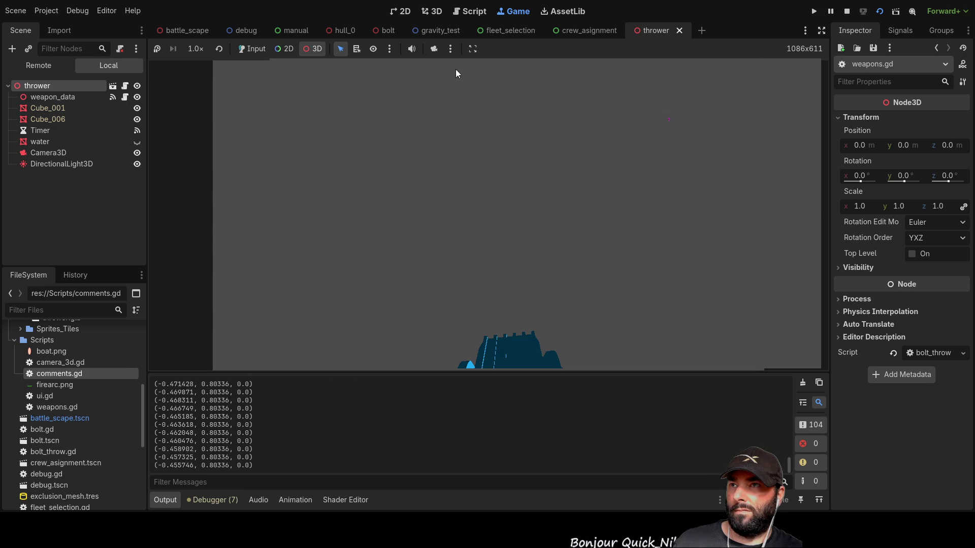
left_click(434, 49)
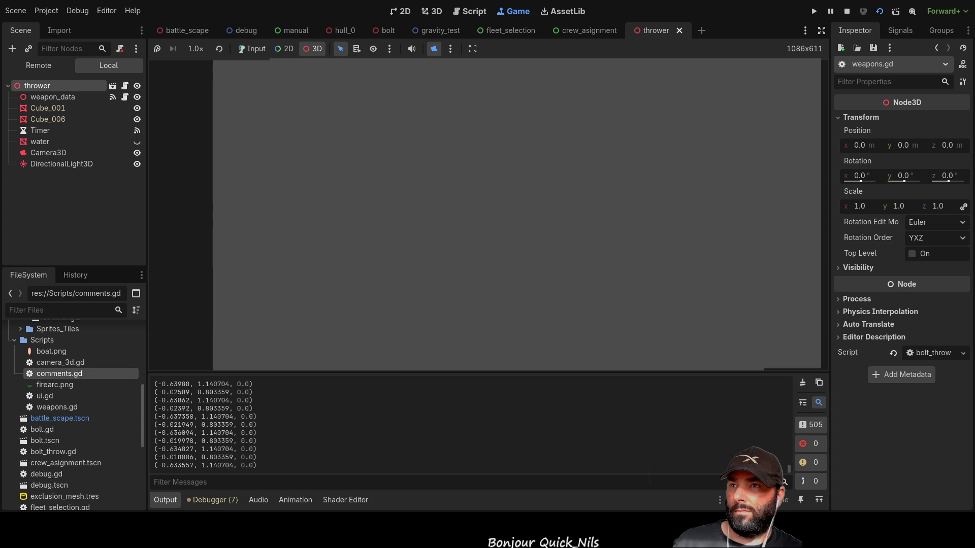
left_click(527, 223)
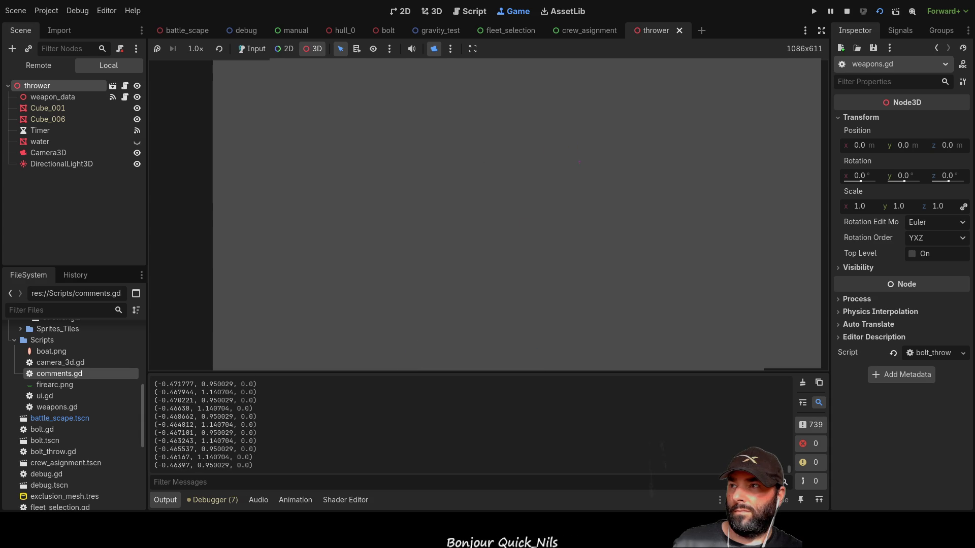
left_click(137, 141)
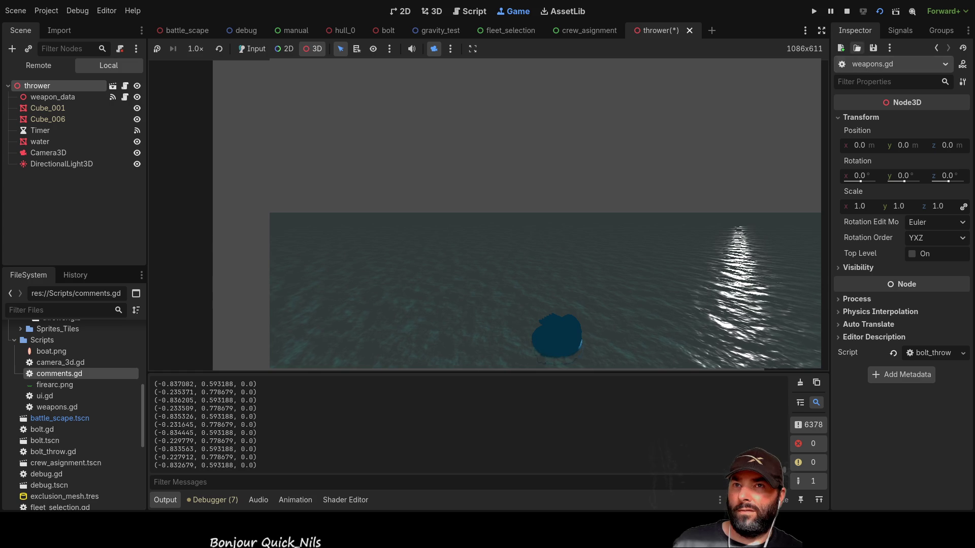
key("F8")
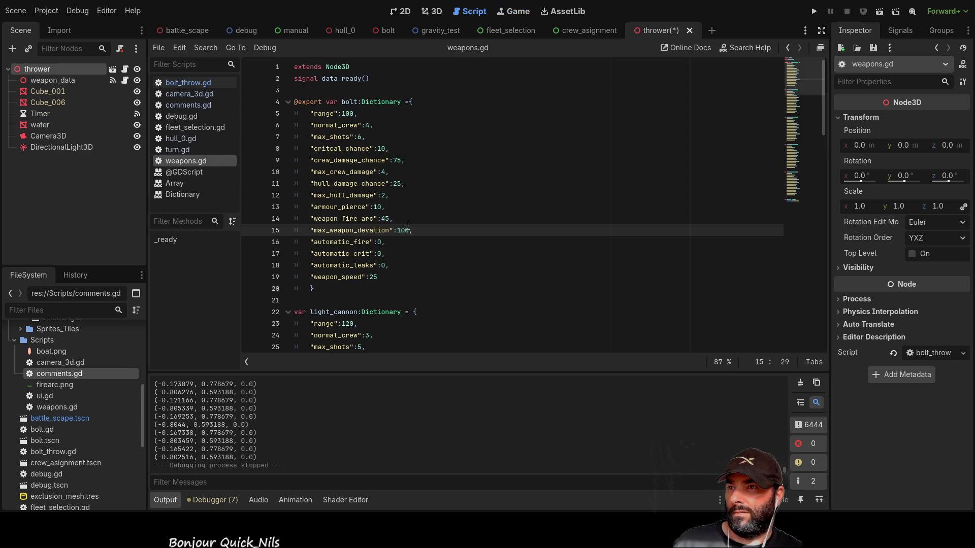
Change the bolt's max_weapon_devation to 50, then briefly run and stop the thrower scene.
key("ctrl+Left")
key("ctrl+shift+Right")
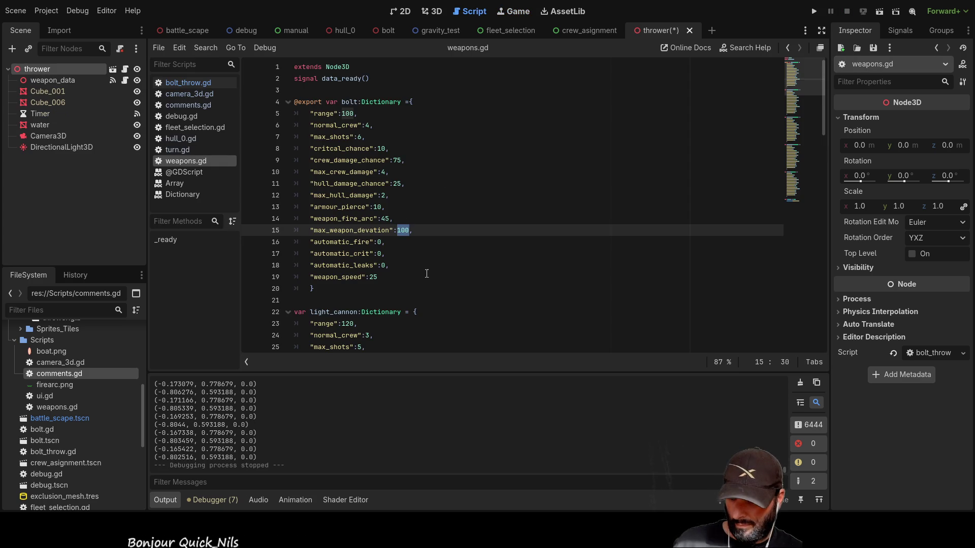
type("50")
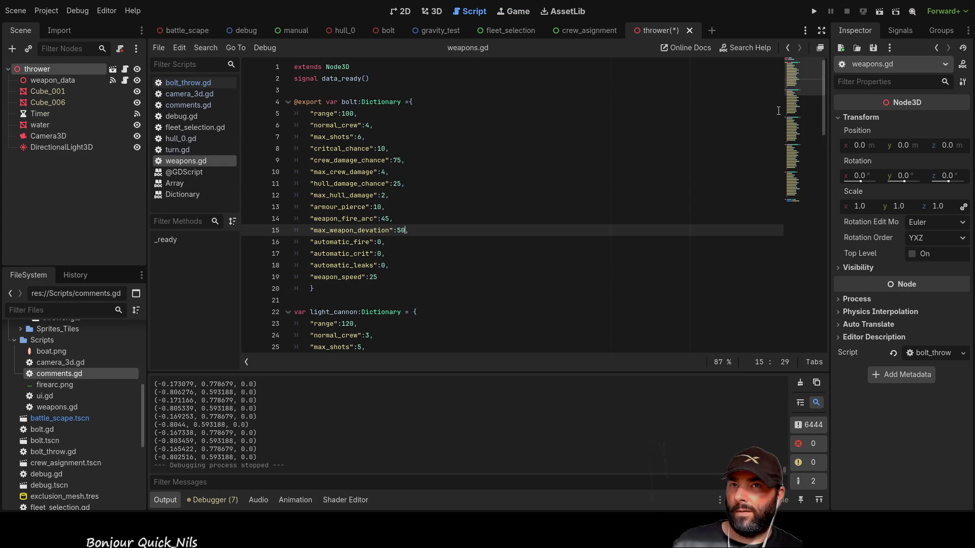
left_click(814, 11)
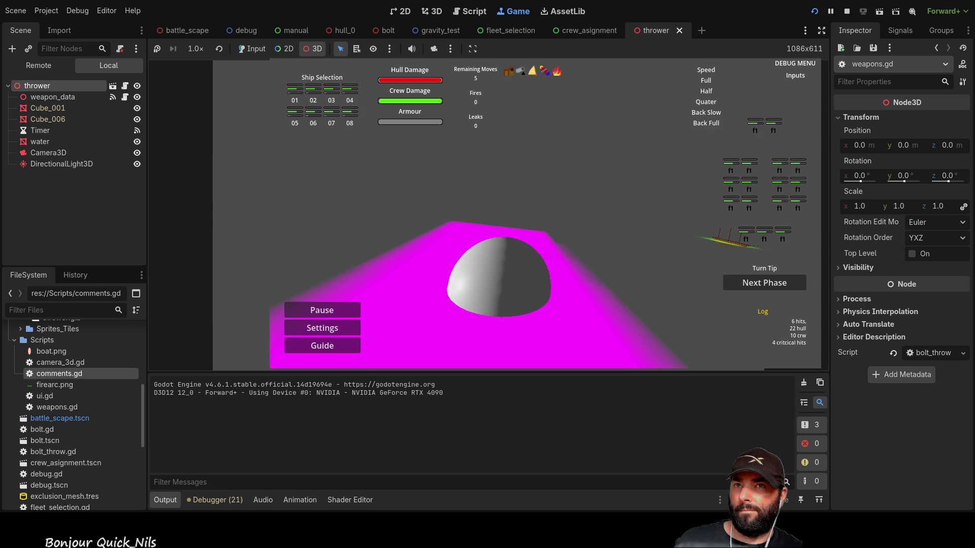
left_click(879, 11)
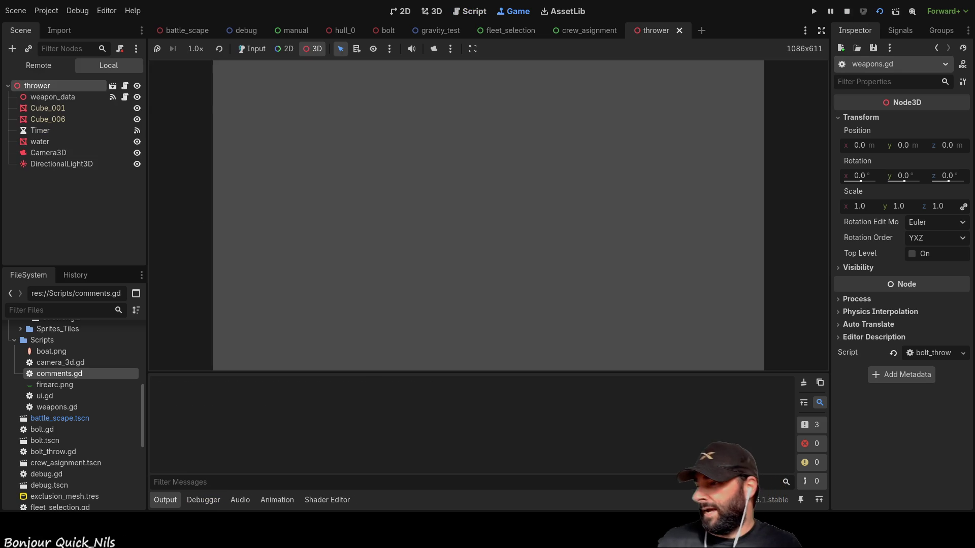
key("F8")
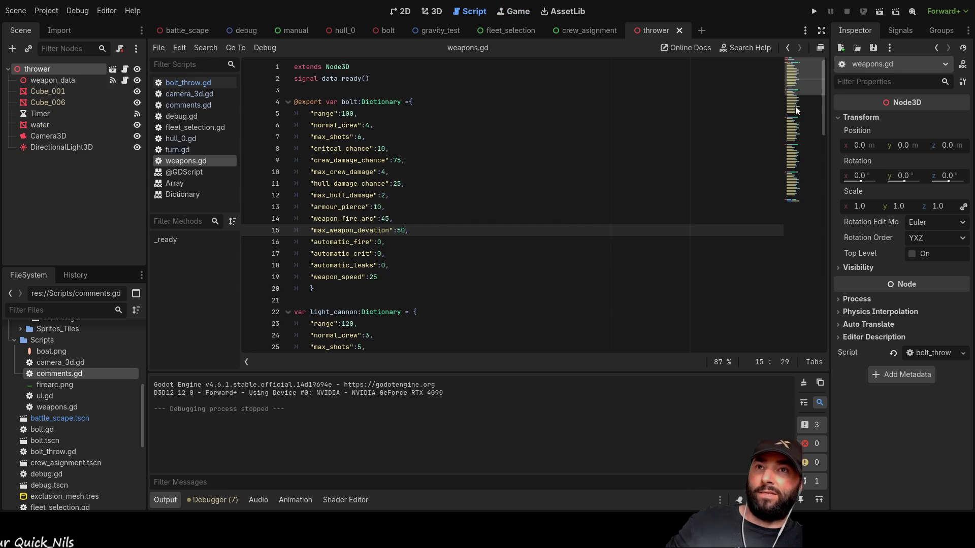